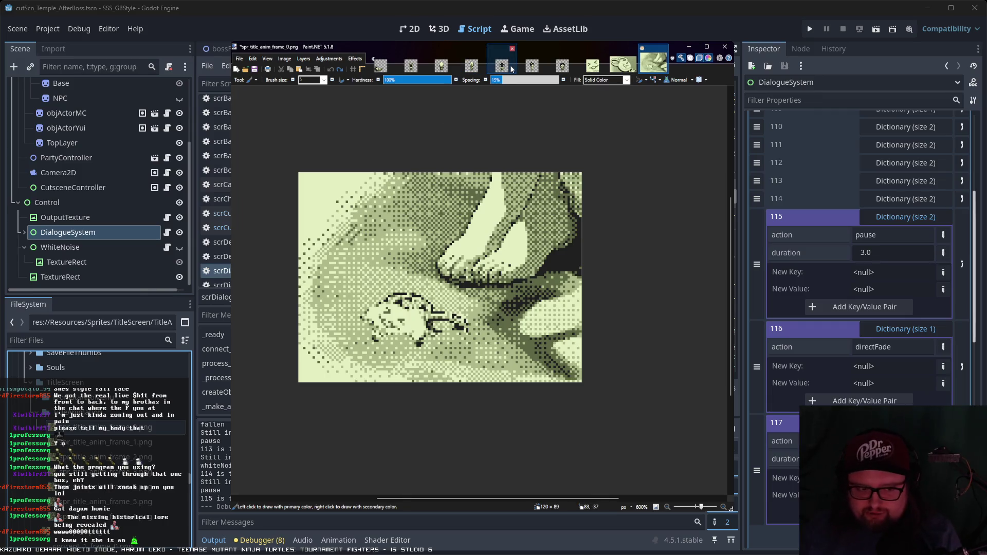
- Switch from the down_1.png sprite to the Boss1EndCutscene.png handwritten notes
left_click(563, 67)
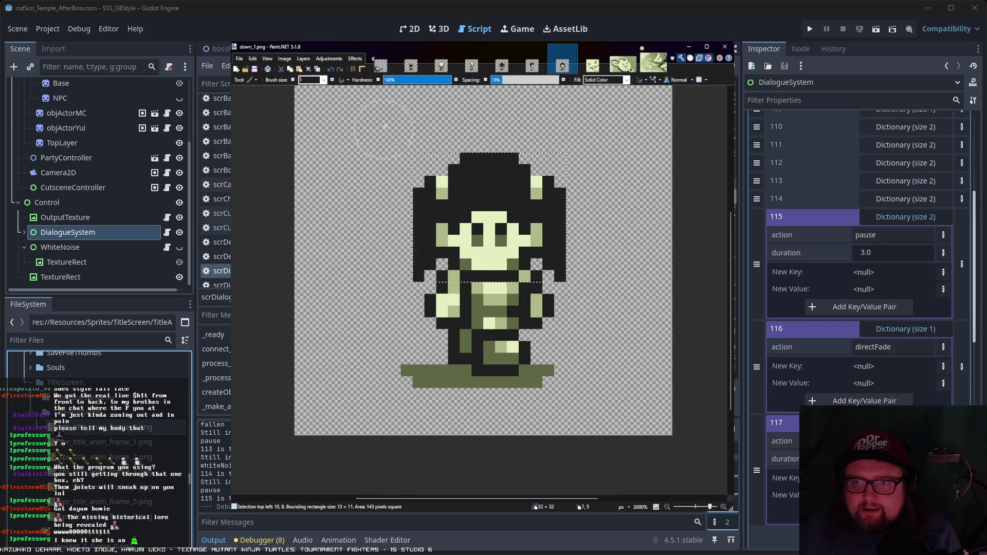
left_click(373, 62)
left_click(385, 62)
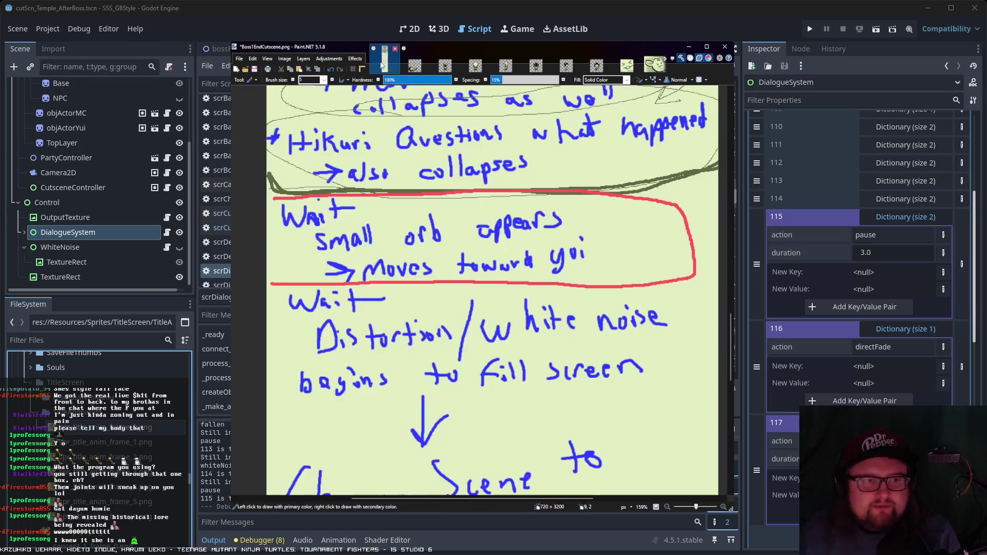
- Review the white-noise and 'Change Scene to MC's Bedroom' notes, ending on the mokki-maru close-up frame
scroll(405, 312, "down", 3)
scroll(403, 329, "down", 1)
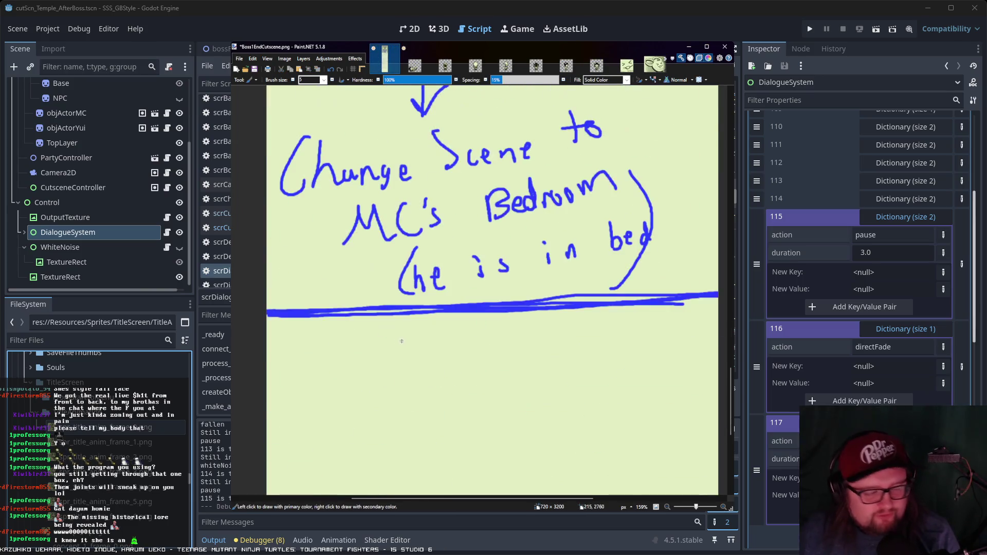
scroll(402, 341, "up", 1)
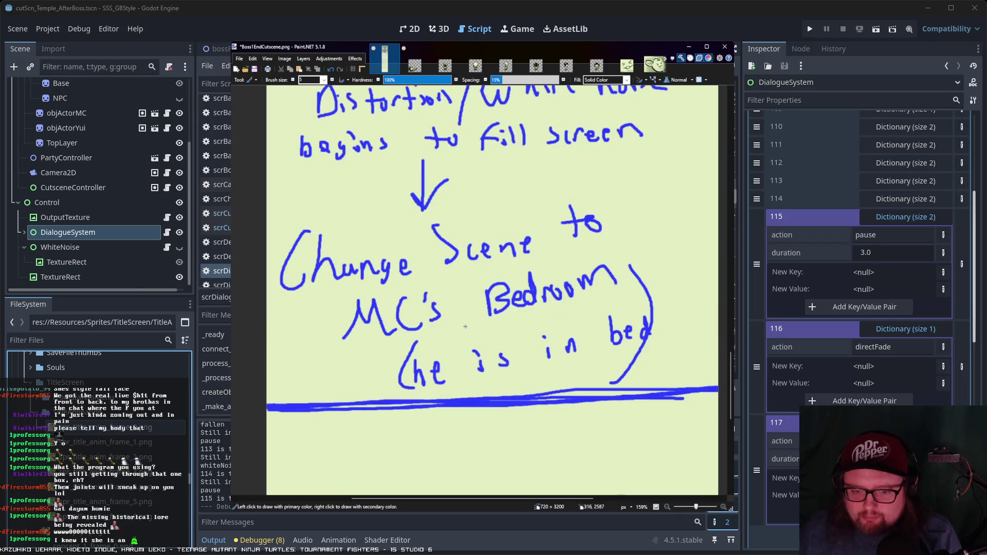
scroll(466, 326, "down", 3)
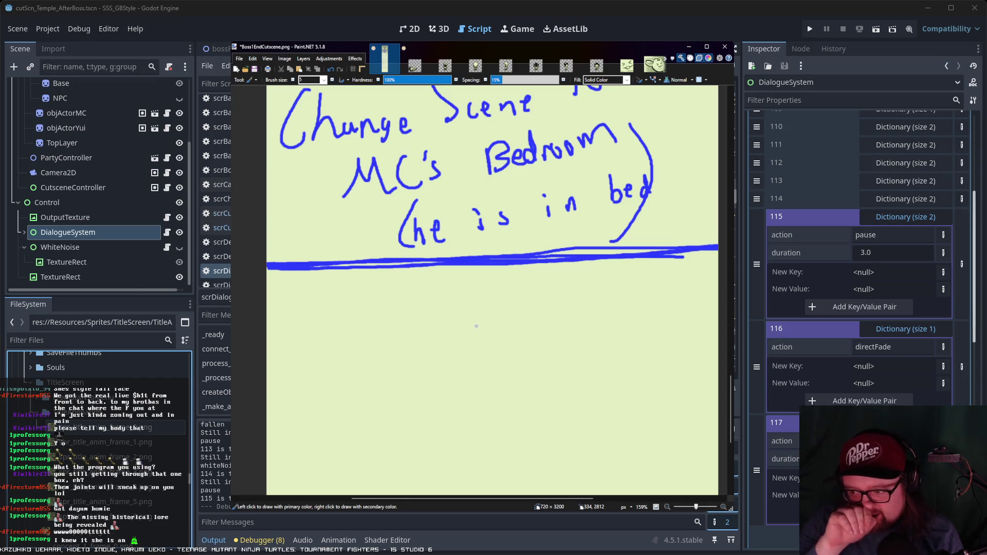
scroll(512, 326, "up", 3)
scroll(534, 323, "down", 2)
scroll(559, 320, "up", 2)
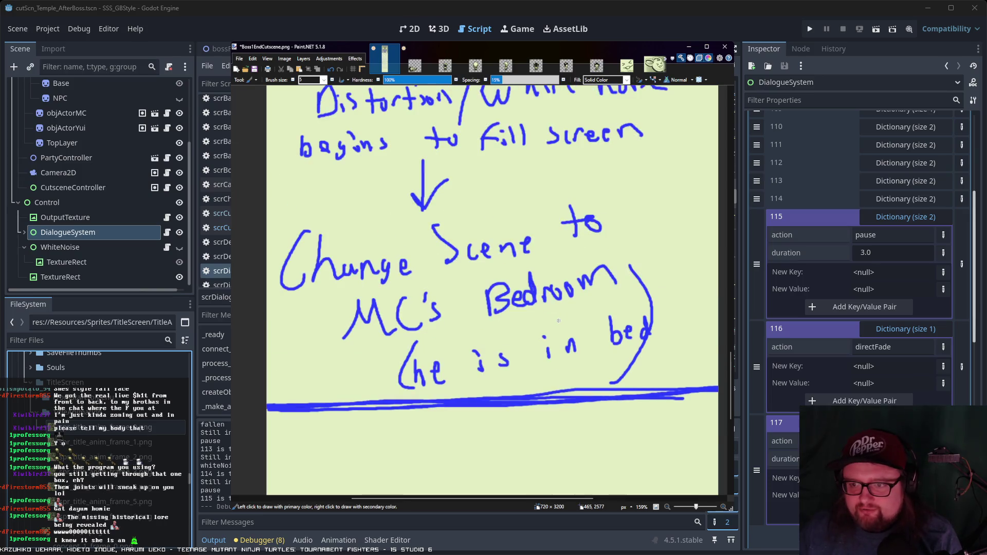
scroll(558, 321, "up", 1)
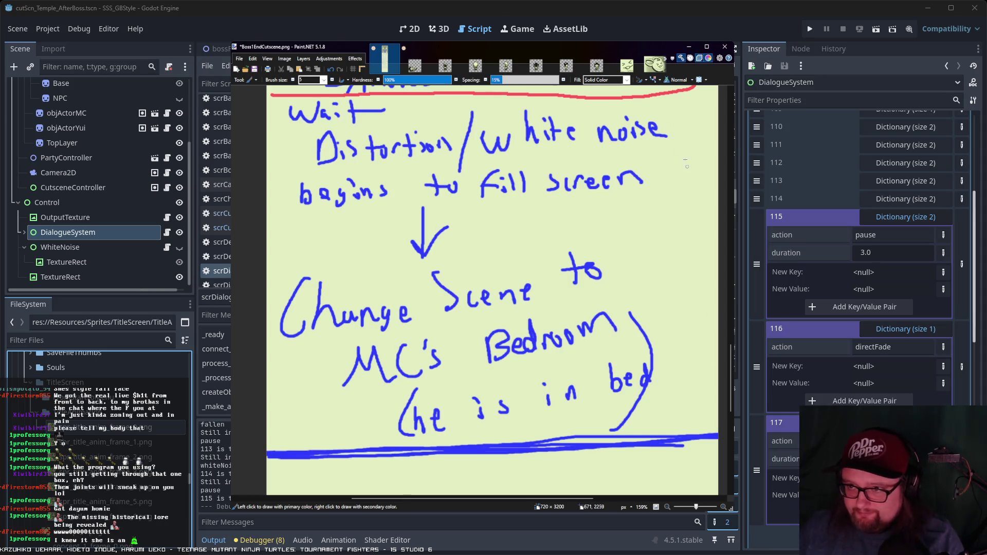
left_click(654, 64)
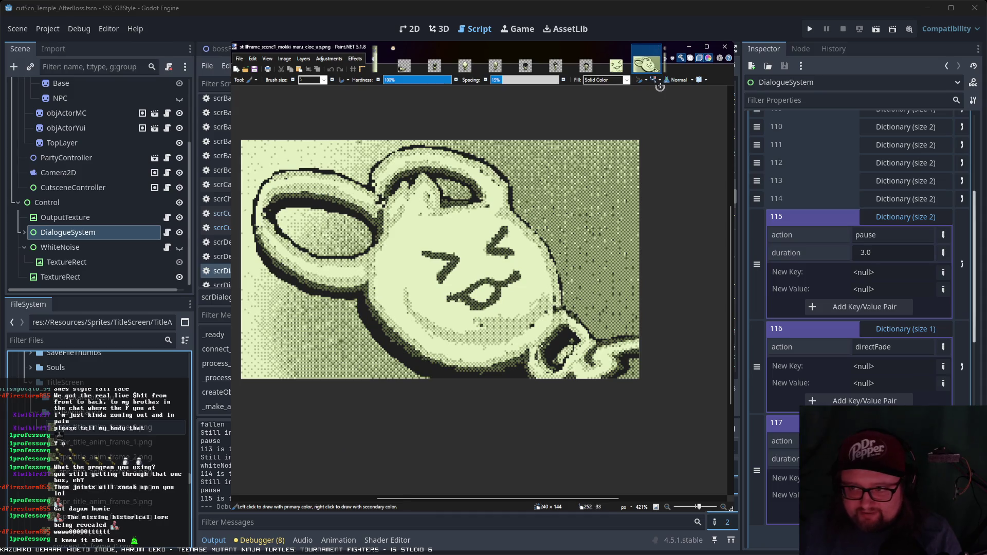
- Flick through the feet and spr_title_anim_frame_0.png images, return to the mokki-maru close-up, then bring Godot forward
scroll(666, 62, "down", 1)
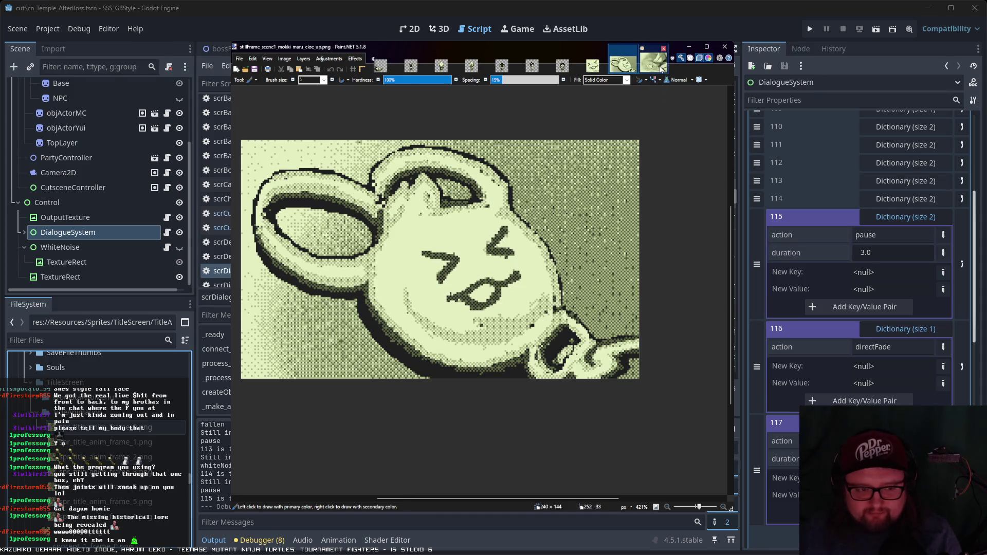
left_click(654, 64)
left_click(619, 69)
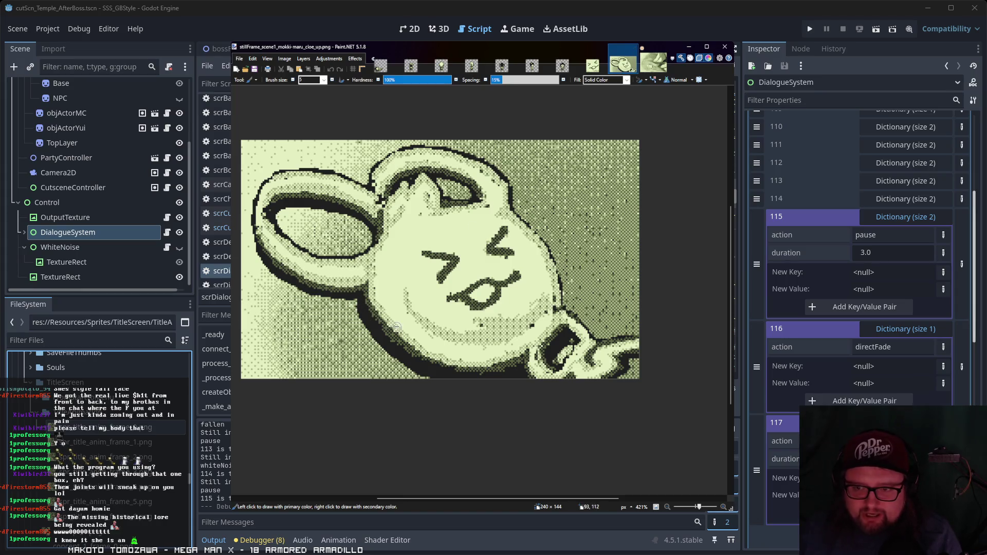
left_click(623, 65)
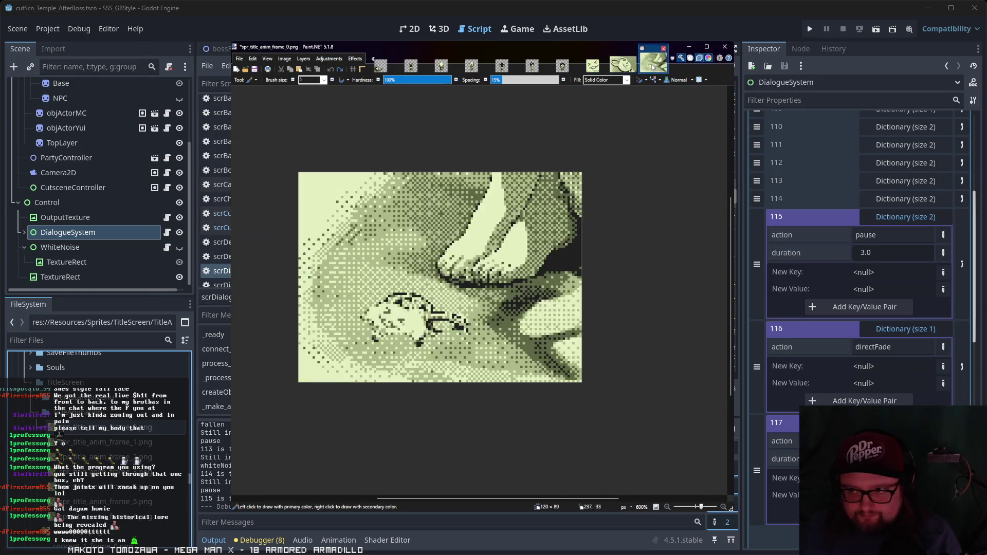
left_click(622, 67)
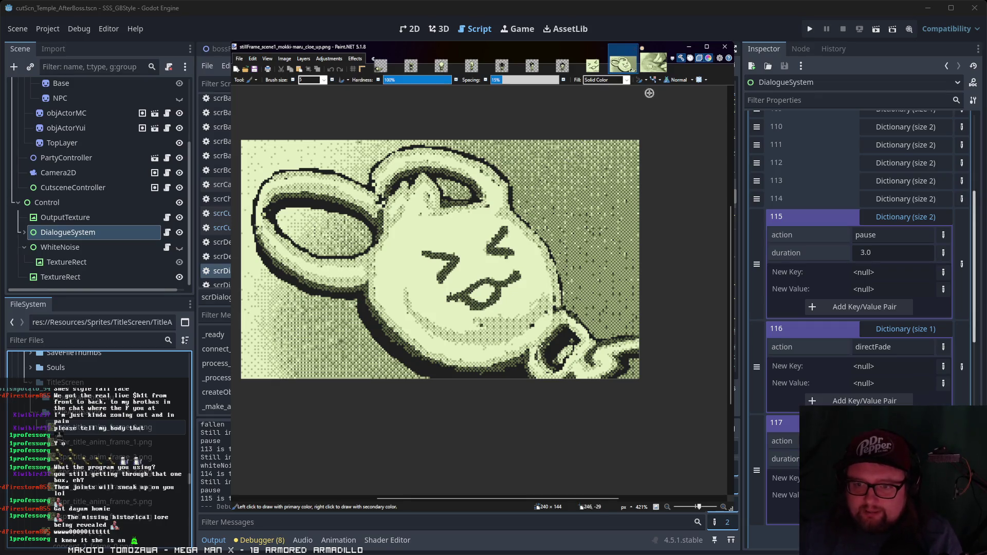
left_click(654, 61)
left_click(623, 65)
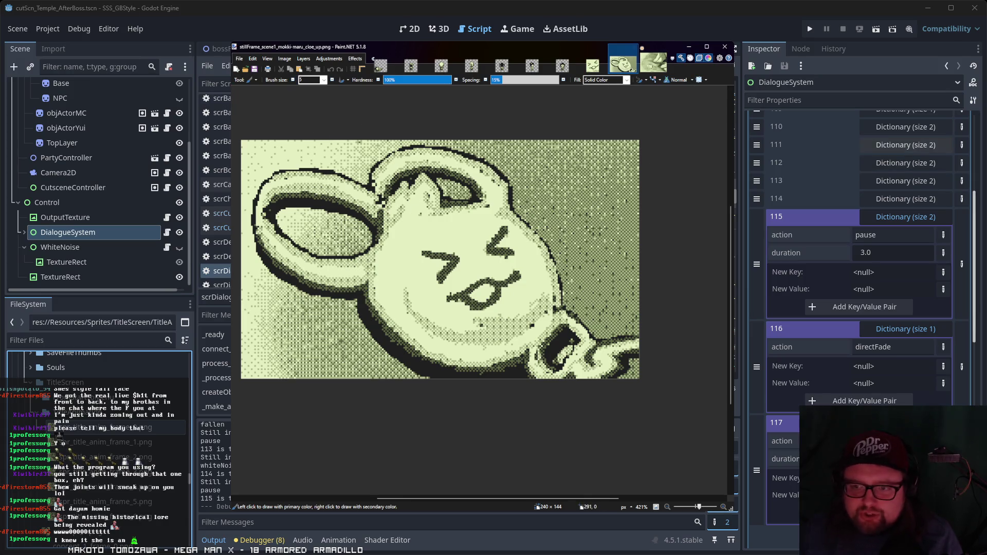
left_click(839, 77)
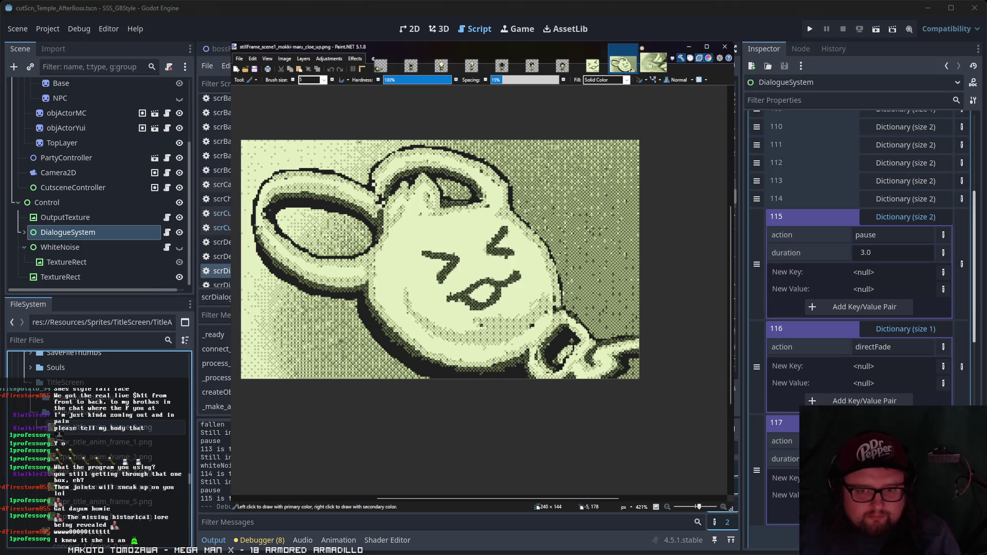
left_click(689, 46)
- Open scn_title_debug from the FileSystem dock and run it as the current scene
scroll(73, 445, "up", 10)
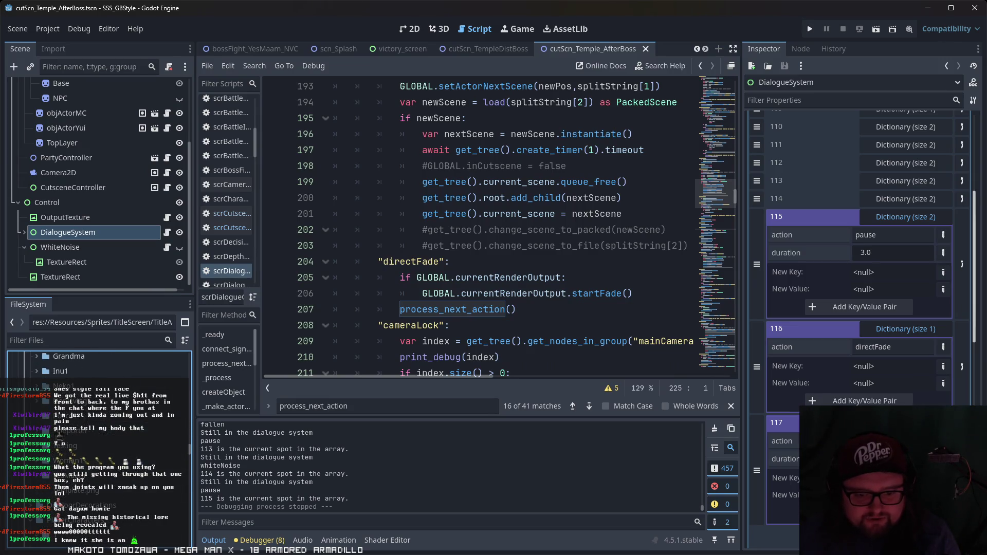
scroll(73, 445, "down", 15)
scroll(73, 445, "up", 10)
scroll(73, 445, "up", 15)
scroll(73, 445, "up", 3)
scroll(73, 445, "down", 5)
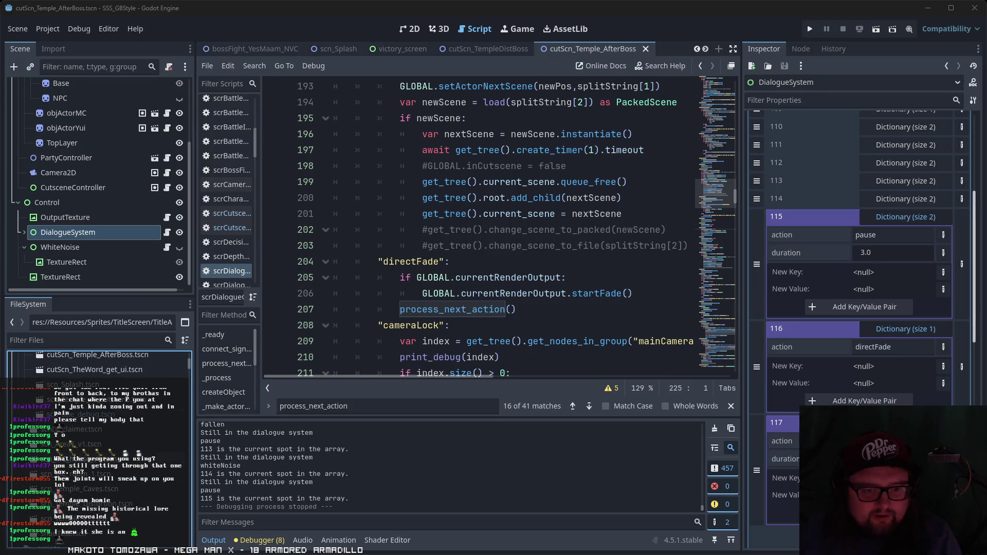
double_click(83, 415)
left_click(877, 29)
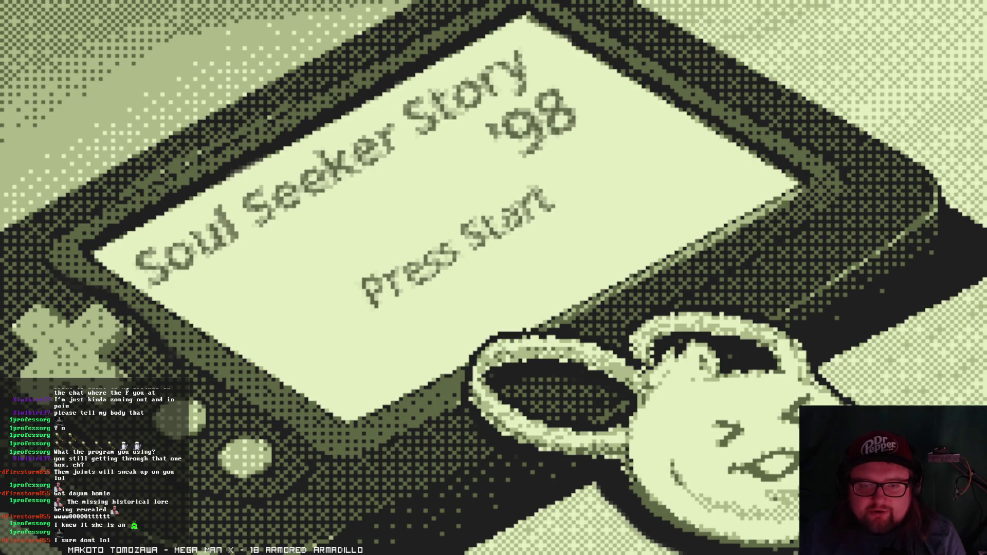
- Get past the Press Start prompt and choose New Game from the title menu
key("Return")
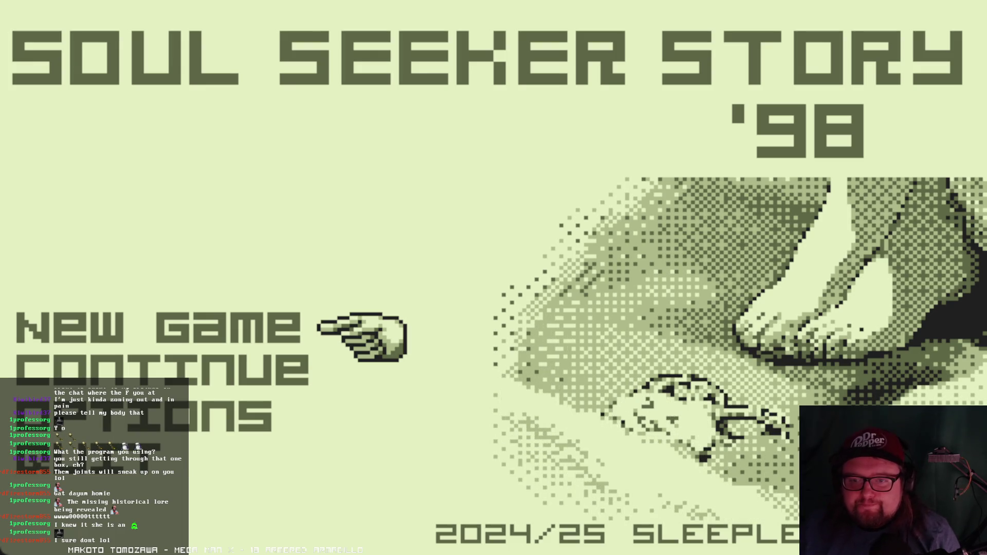
key("Down")
key("Down")
key("Down")
key("Up")
key("Up")
key("Up")
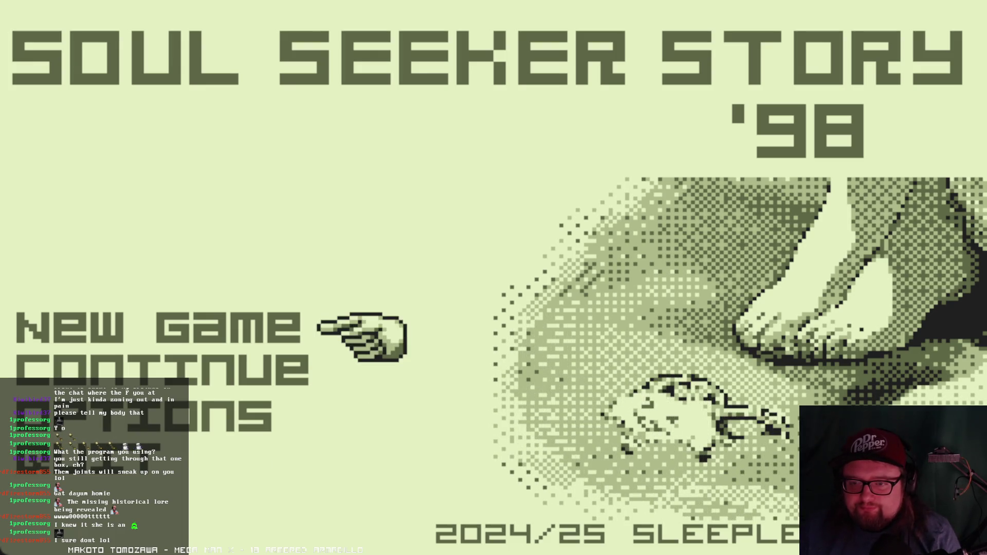
key("Return")
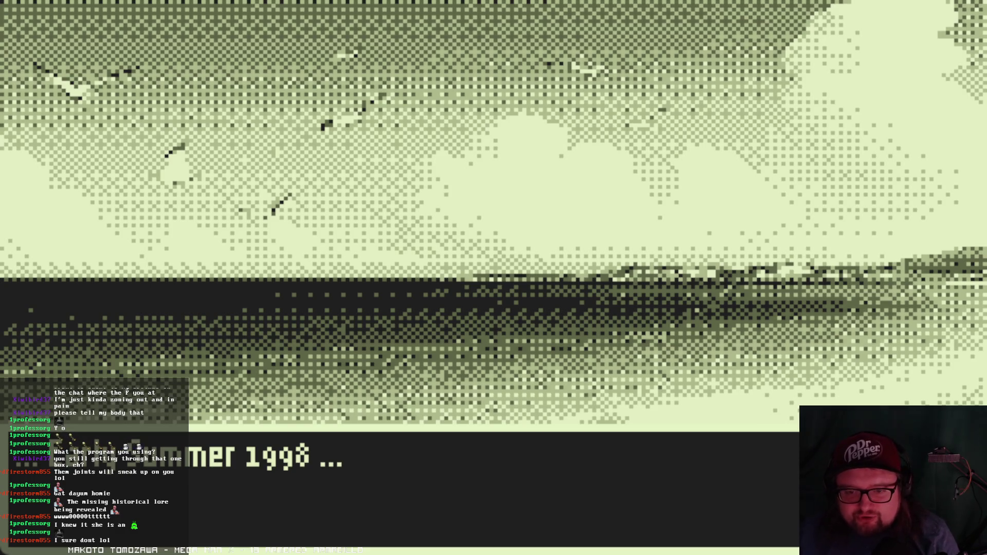
- Advance the opening narration, the nii-chan line and the beach conversation until the close-up dialogue ends
key("Return")
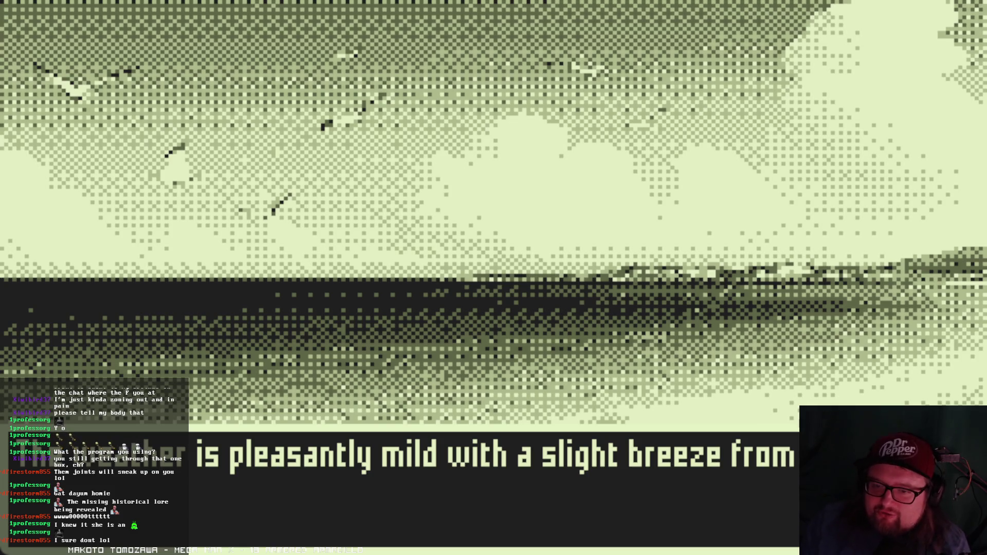
key("Return")
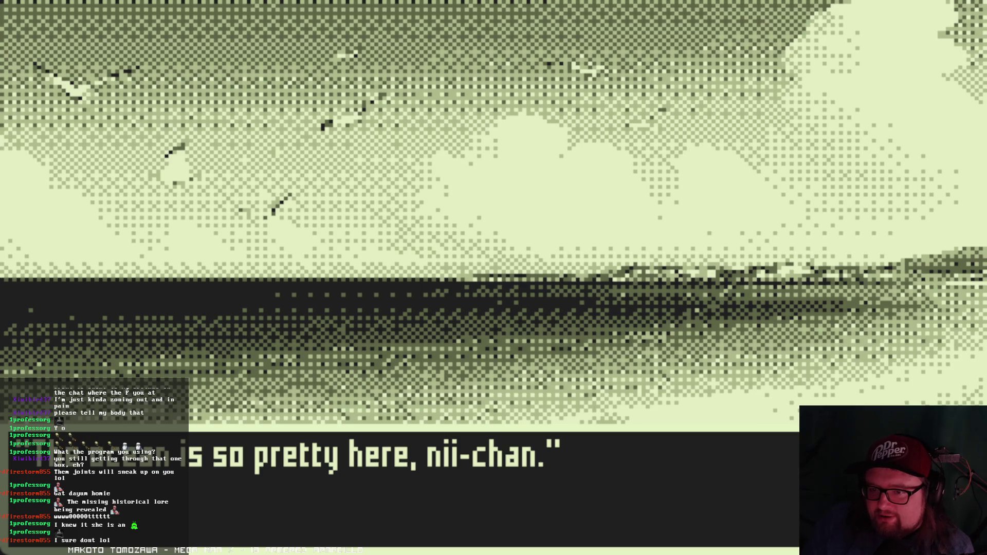
key("Return")
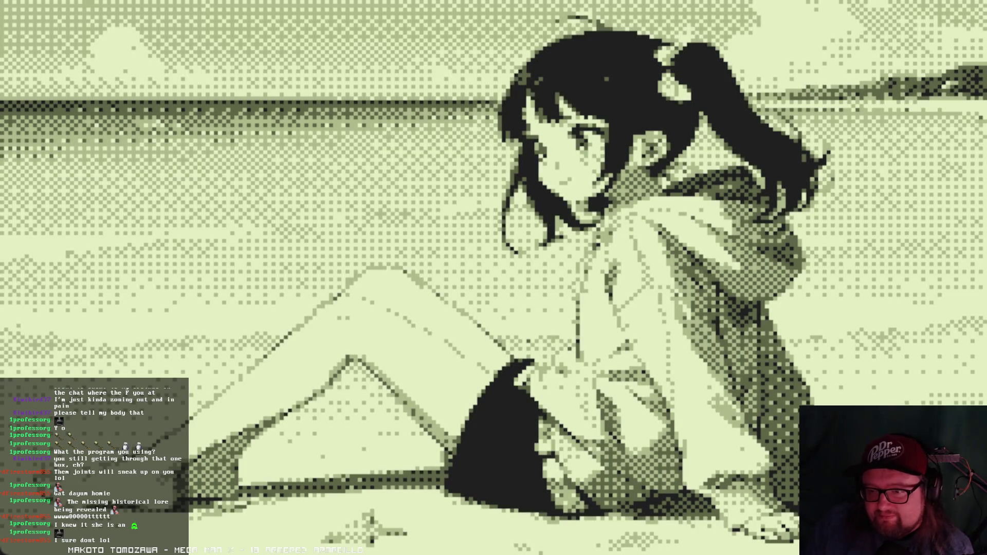
key("Return")
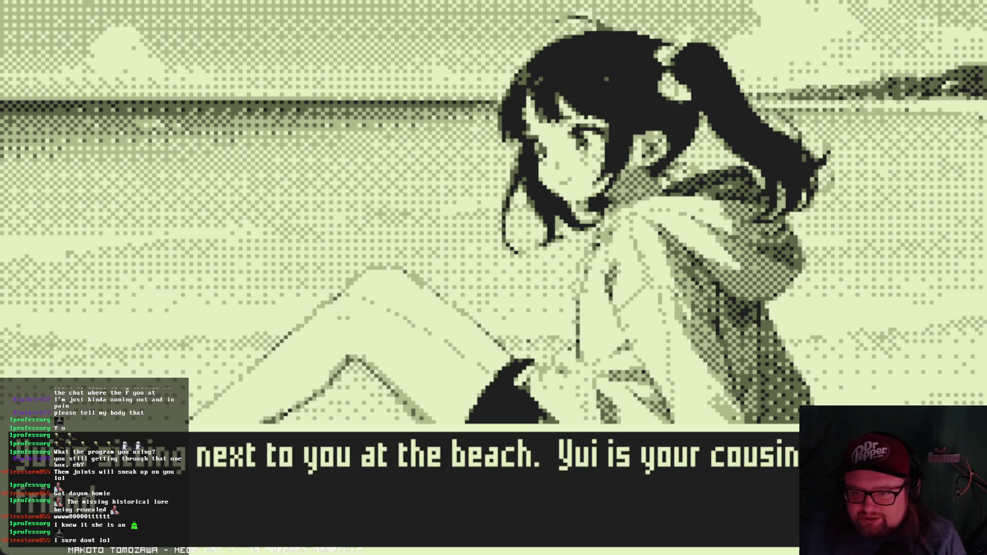
key("Return")
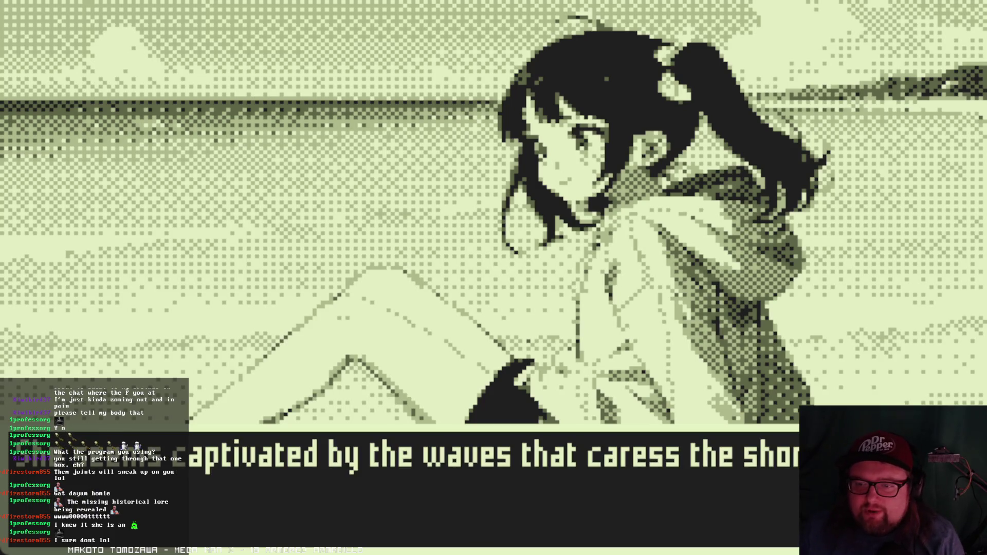
key("Return")
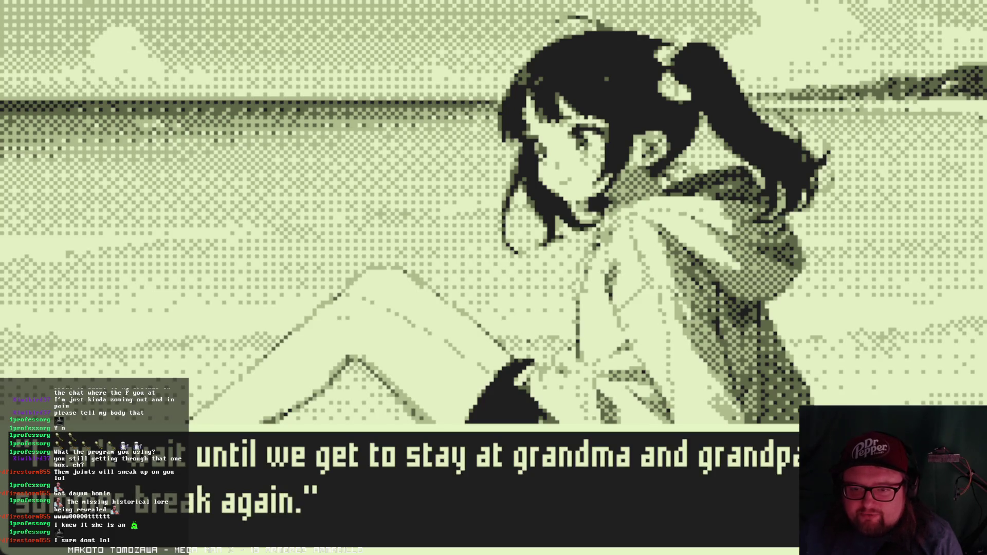
key("Return")
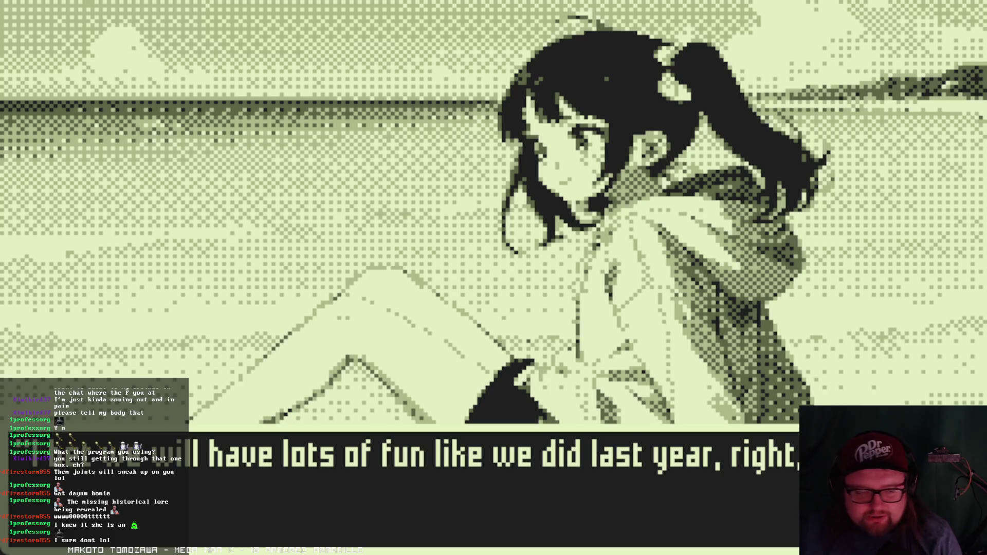
key("Return")
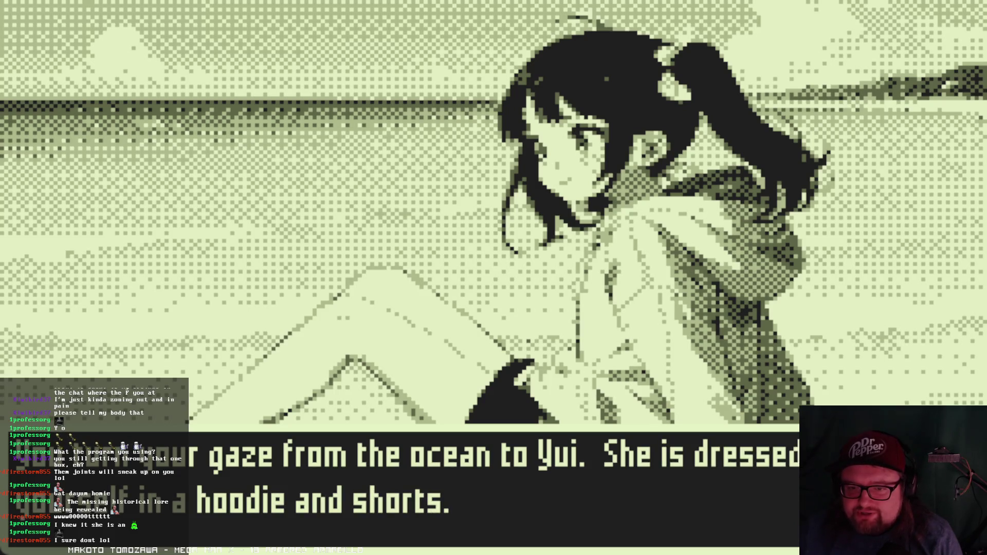
key("Return")
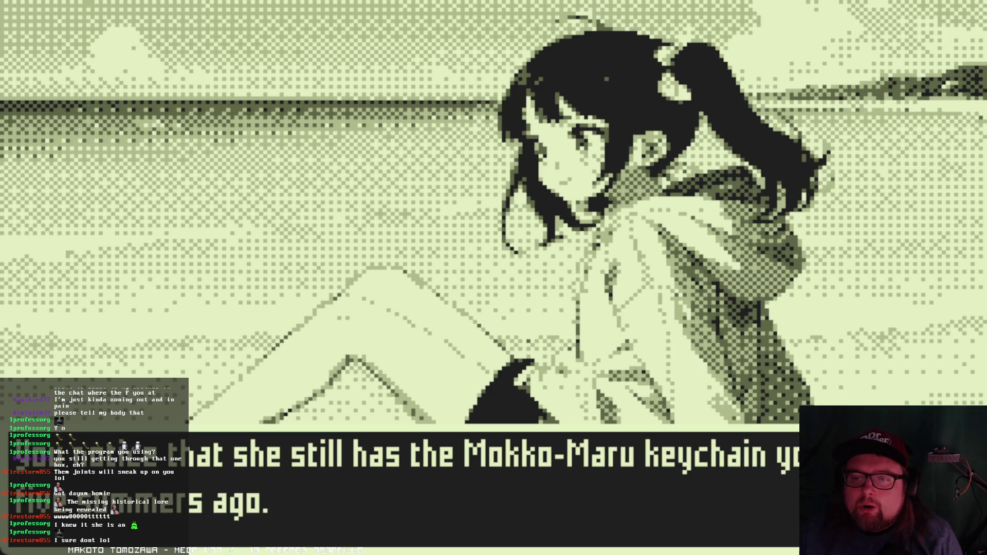
key("Return")
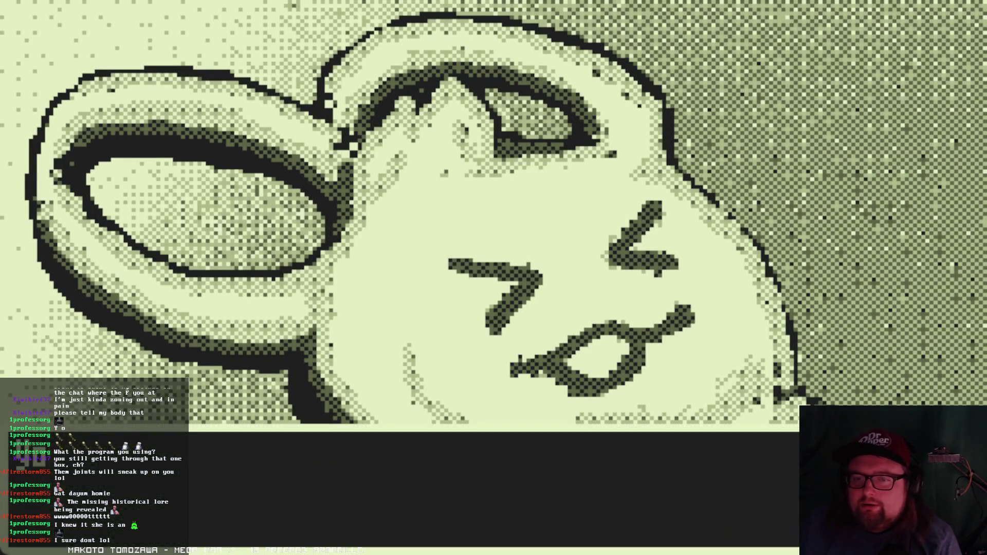
key("Return")
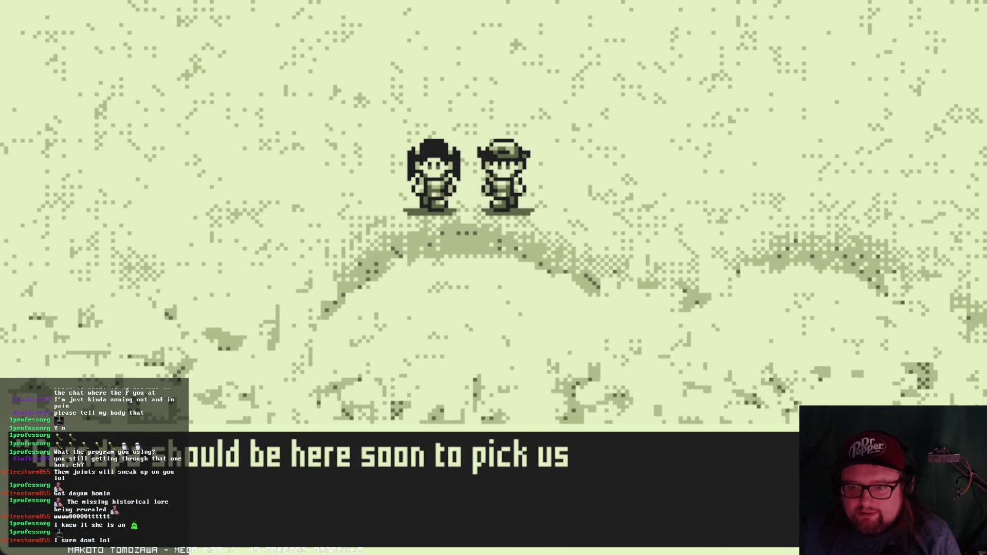
- Advance the hilltop dialogue with z until the bald stranger's portrait appears
key("z")
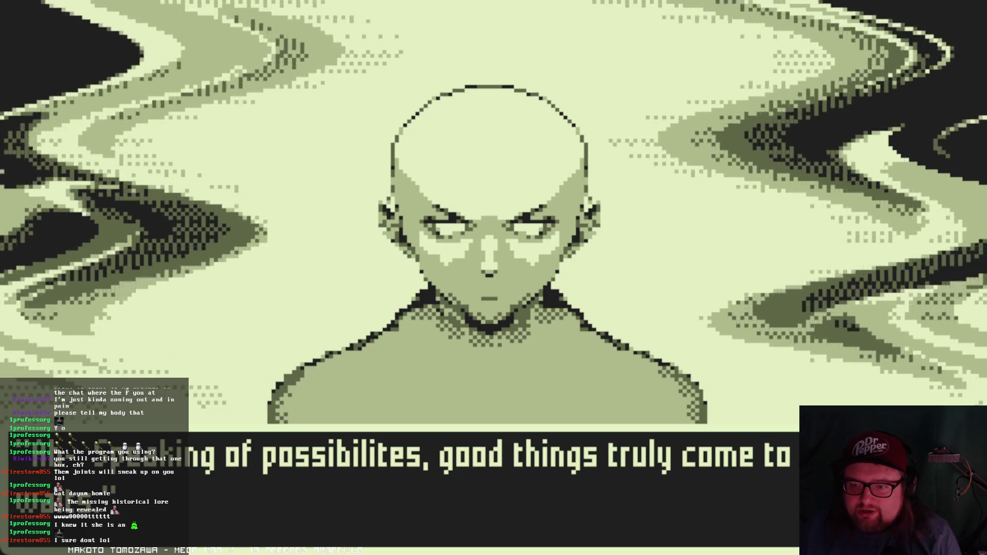
- Advance through the narration about the stranger and his first remarks
key("Return")
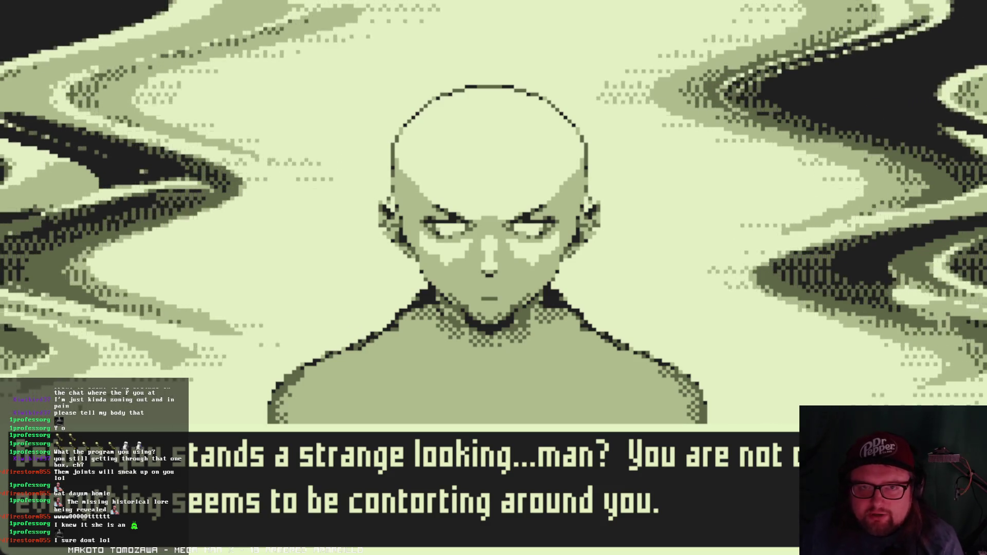
key("Return")
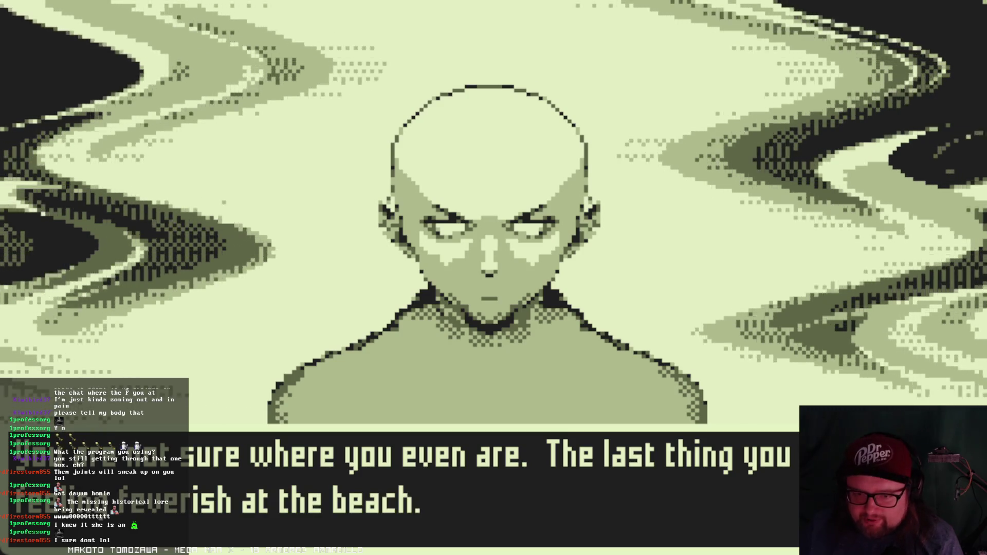
key("Return")
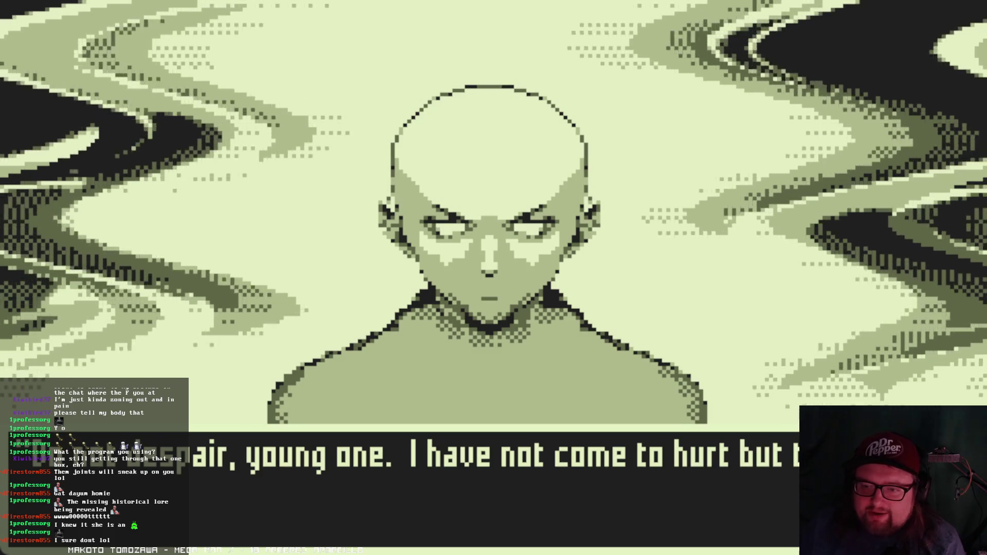
key("Return")
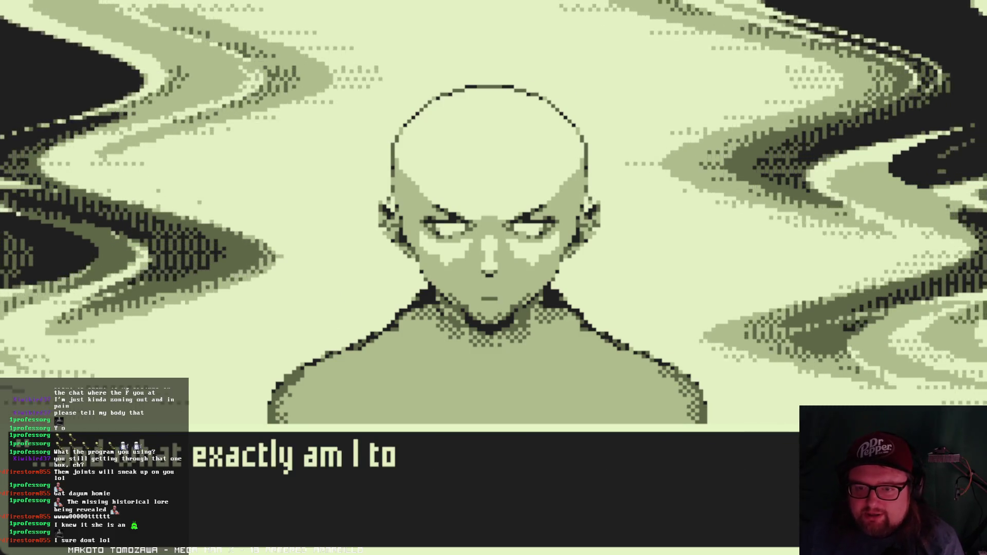
key("Return")
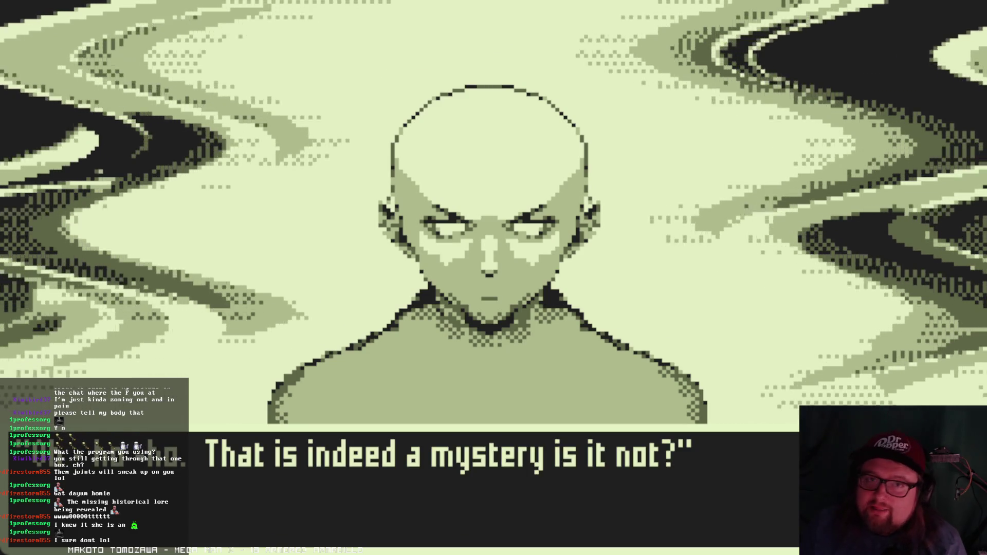
key("Return")
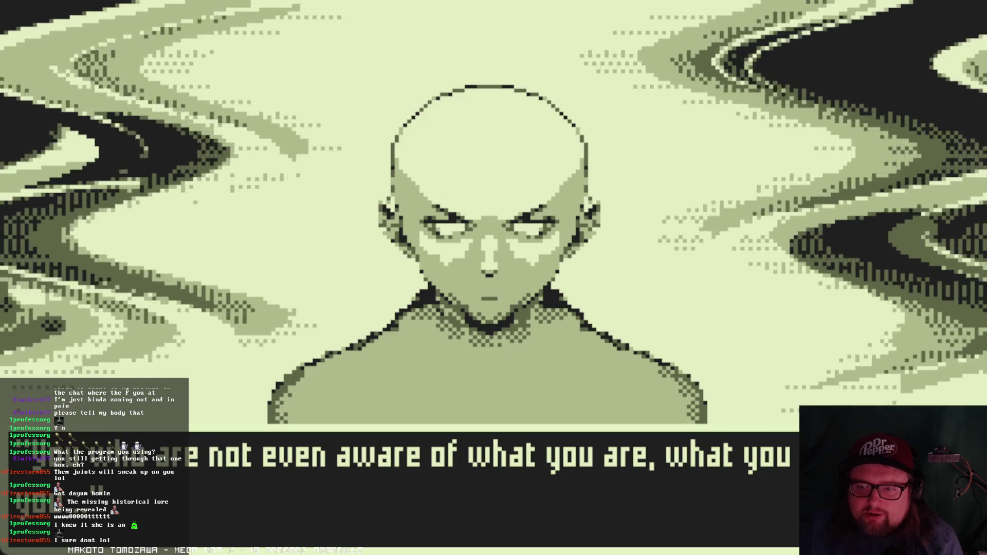
key("Return")
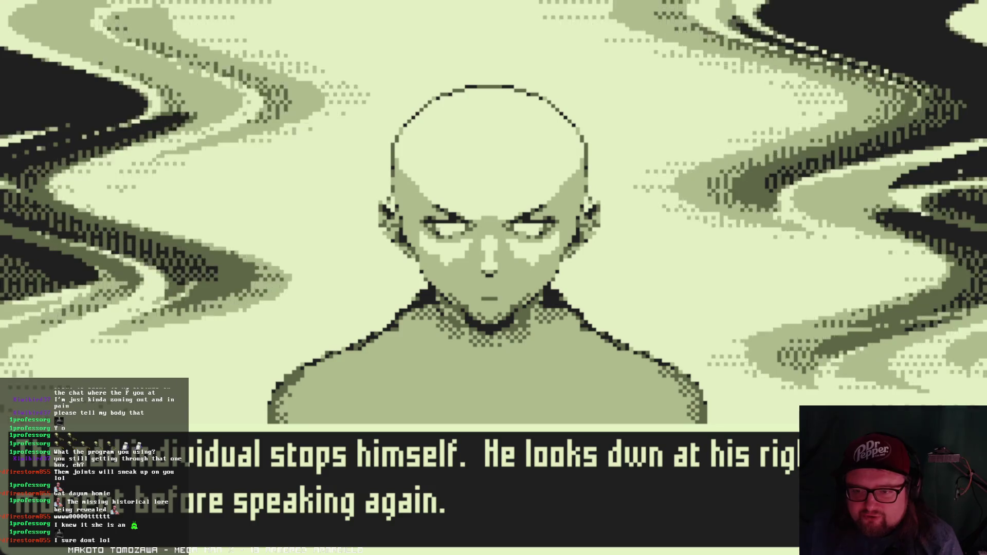
- Continue past his last words and the distant 'NII-CHAN' call until Yui's close-up appears
key("Return")
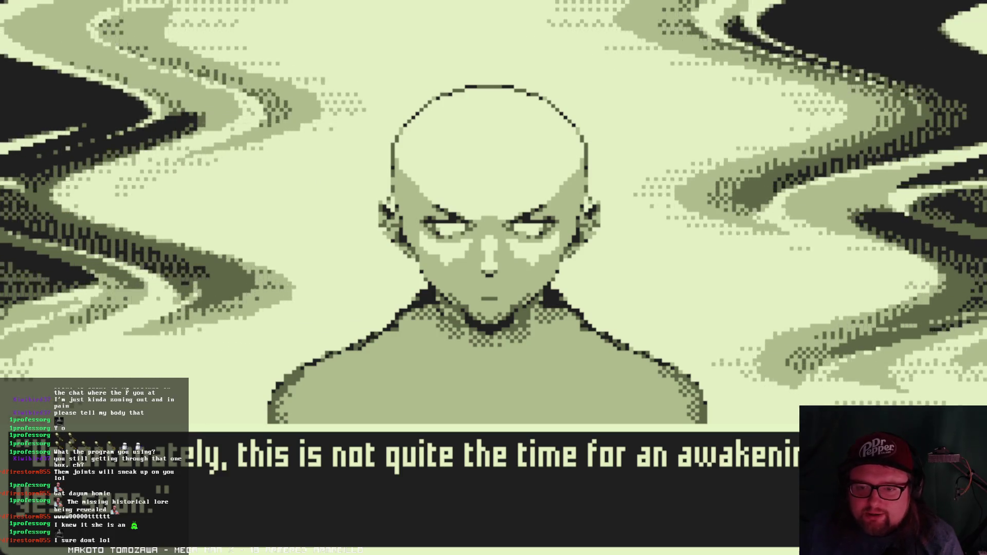
key("Return")
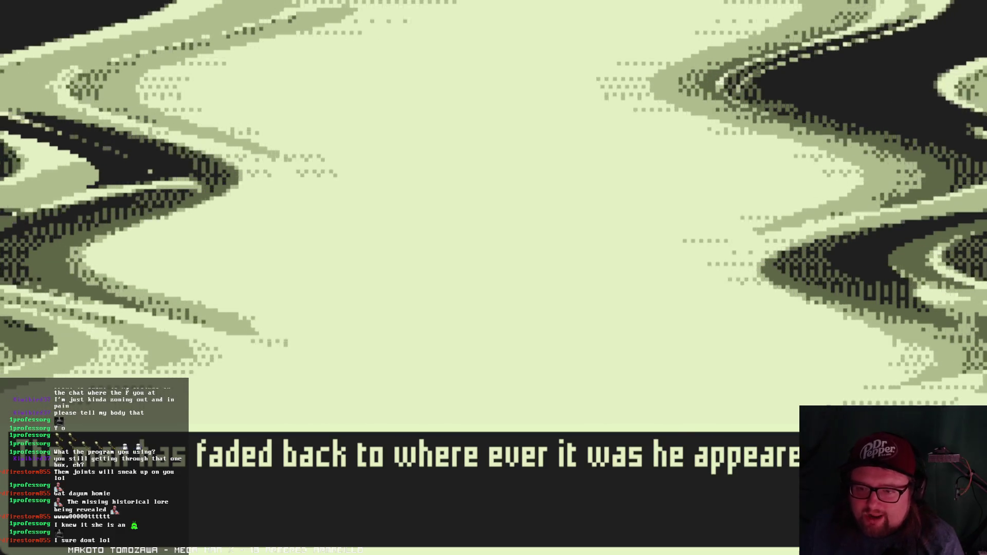
key("Return")
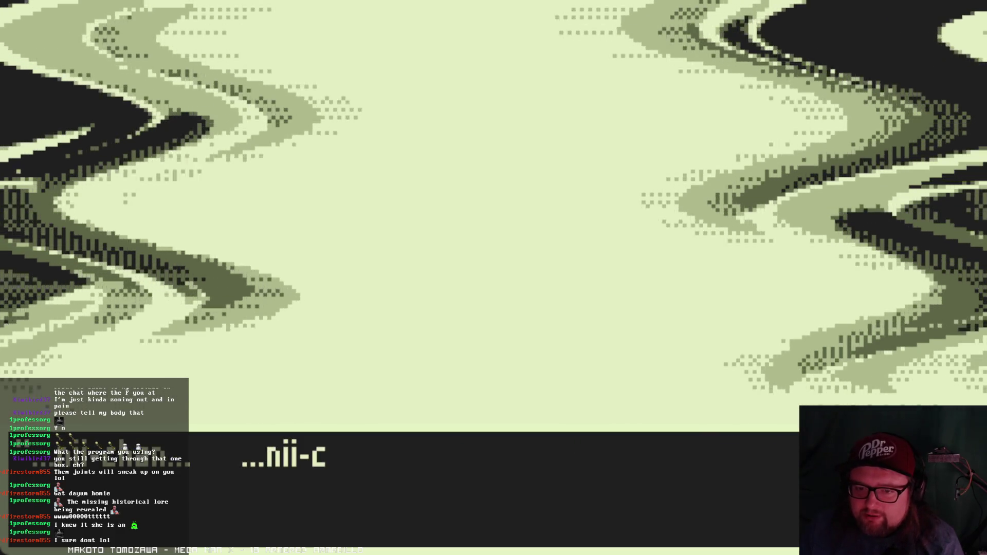
key("Return")
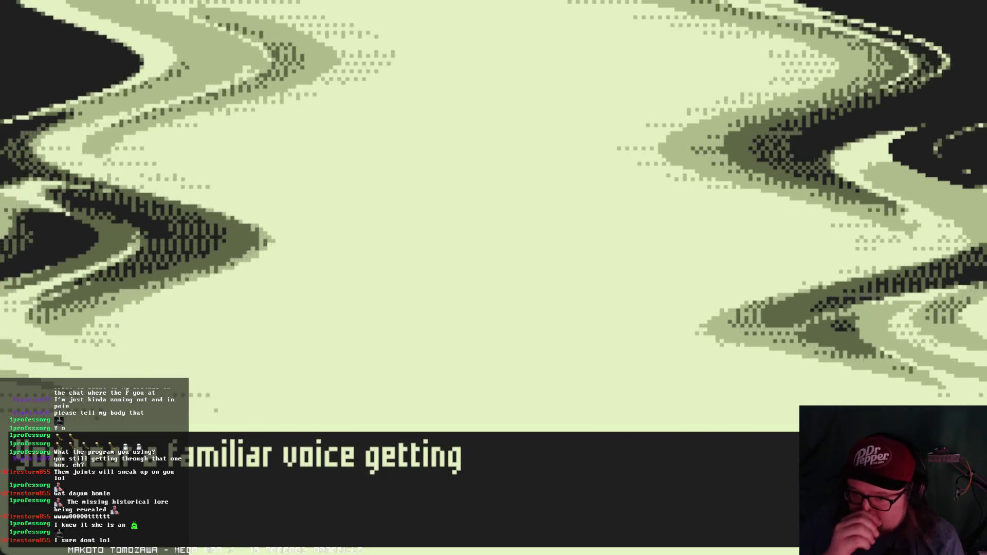
key("Return")
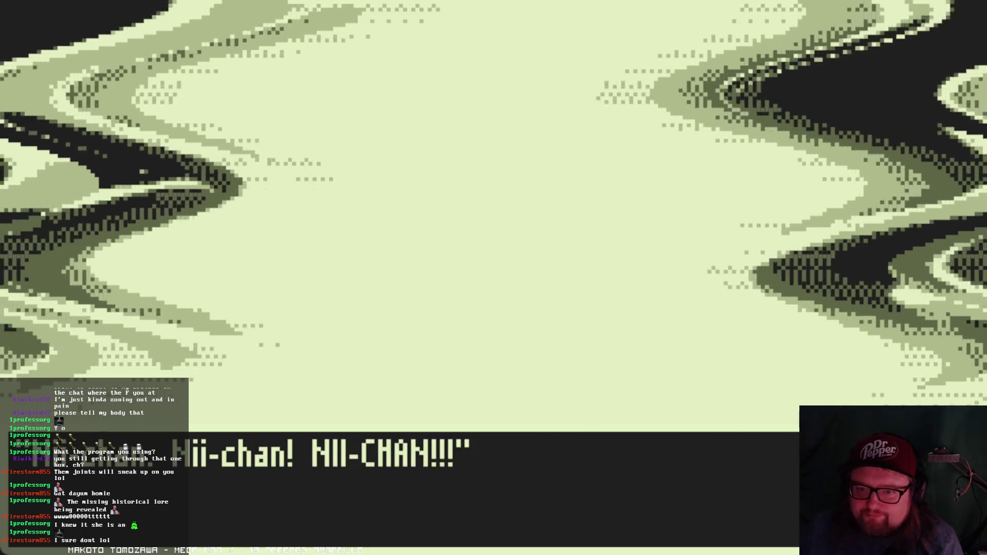
key("Return")
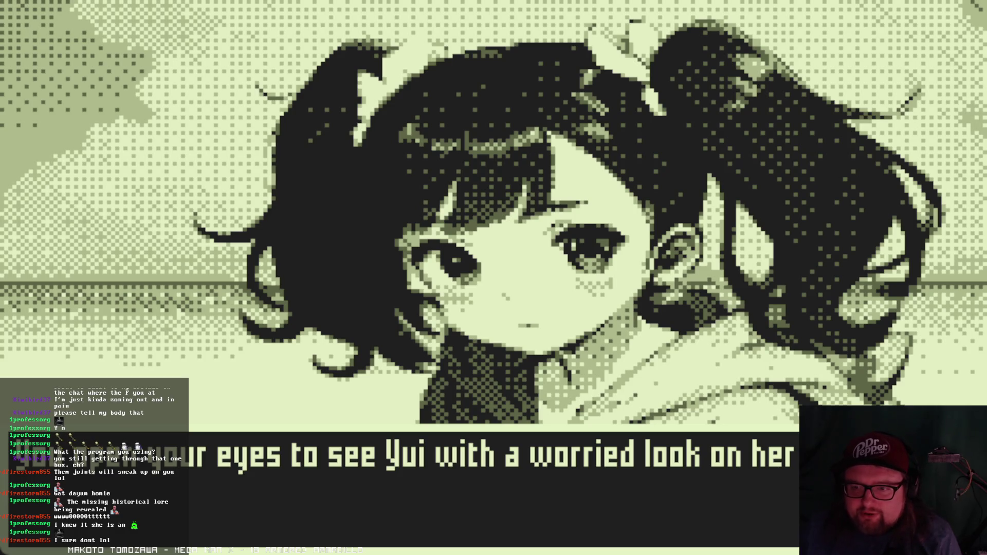
- Advance through Yui's questions and the line about grandpa to the park-arrival narration
key("Return")
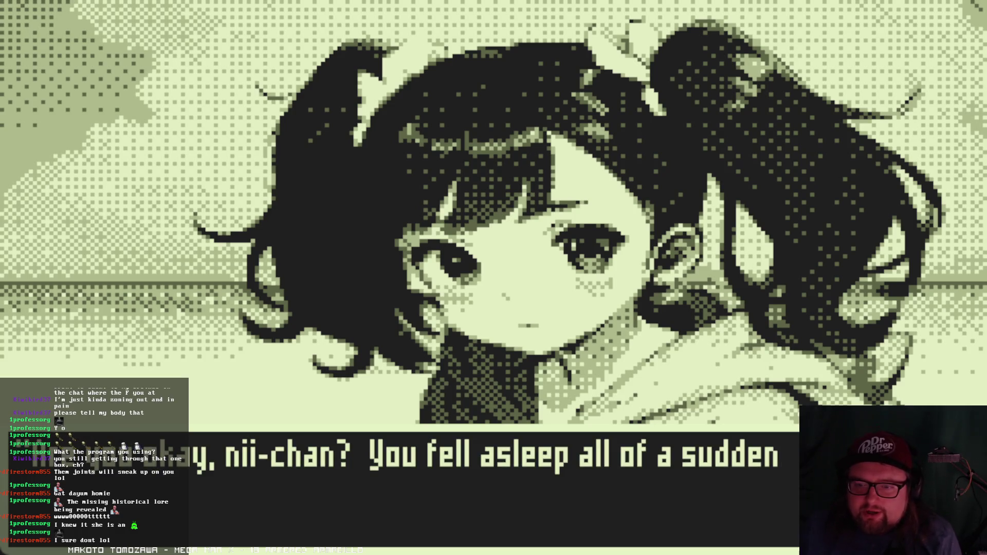
key("Return")
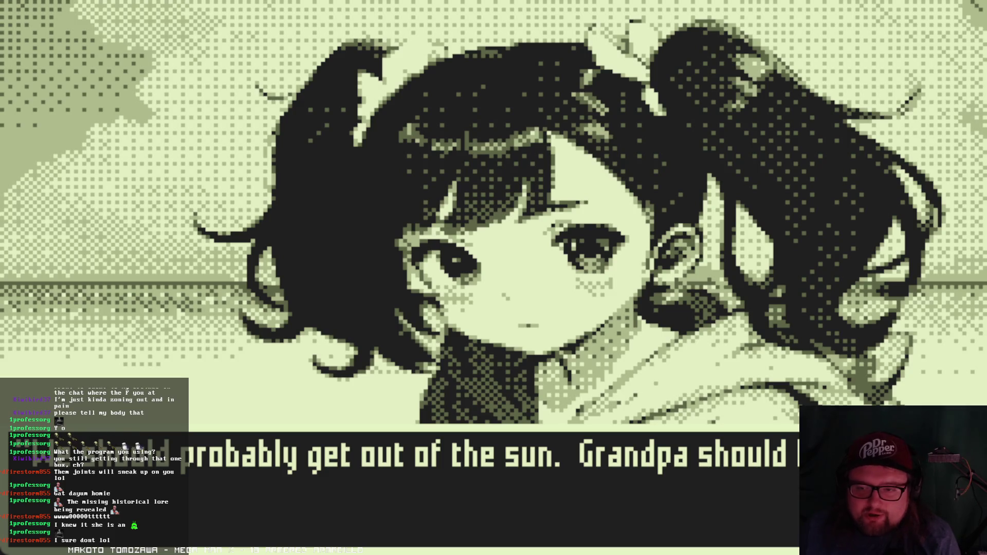
key("Return")
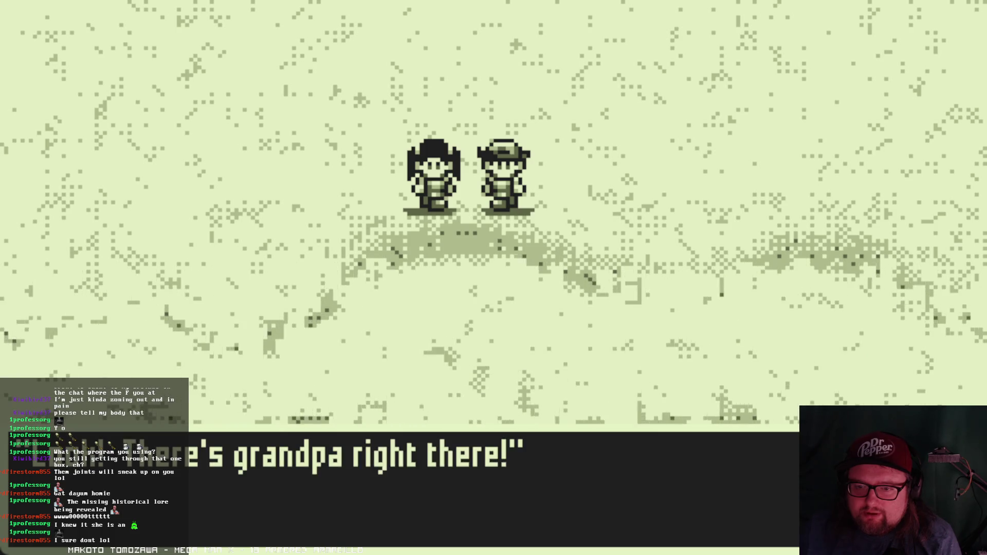
key("z")
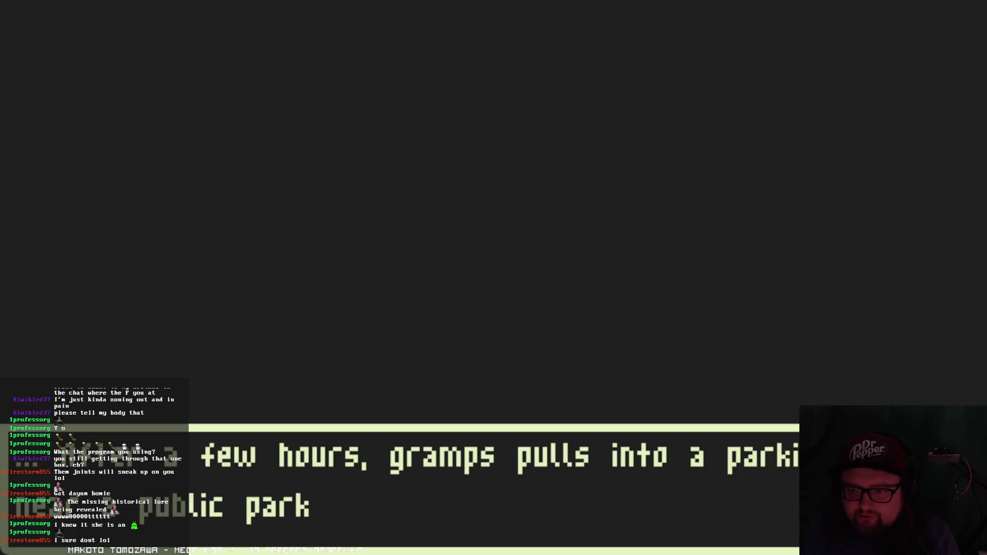
- Clear the park-arrival narration to reach Gramps's temple dialogue in the park
key("z")
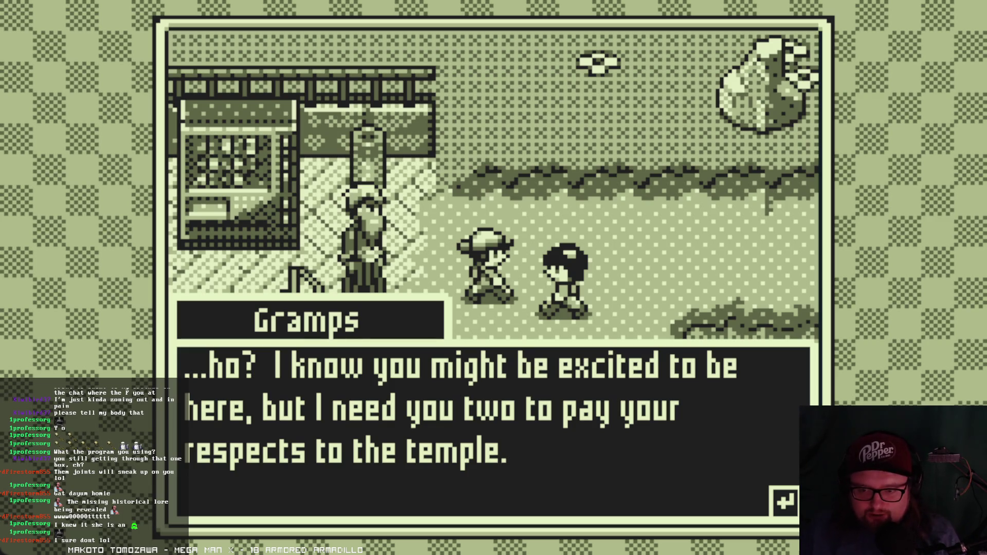
- Advance through Yui's reply and Gramps's answer about the bags to close the conversation
key("Return")
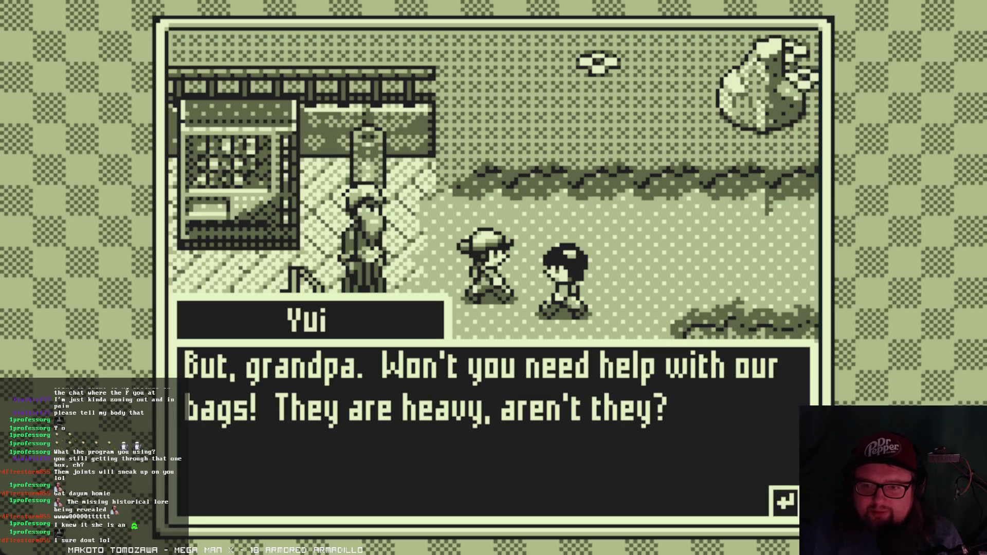
key("Return")
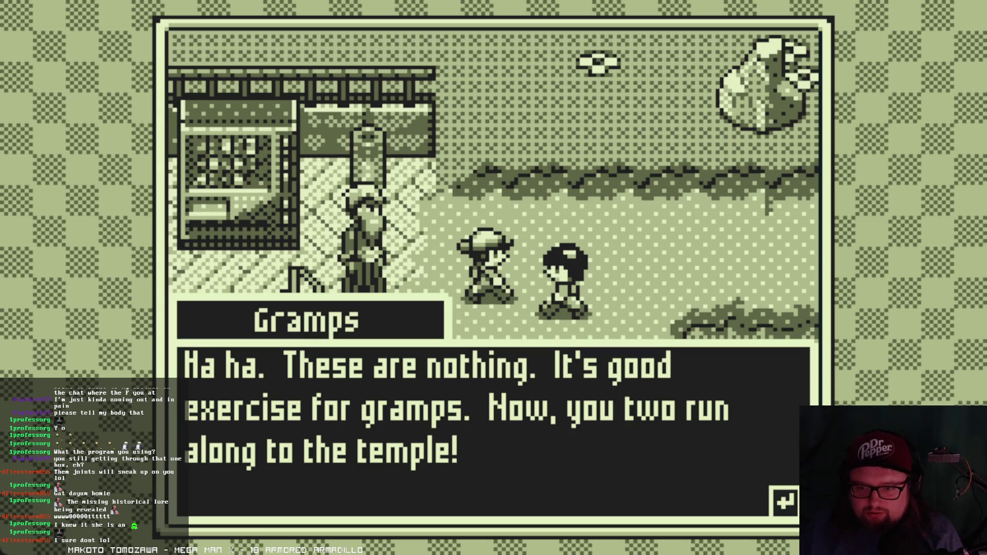
key("Return")
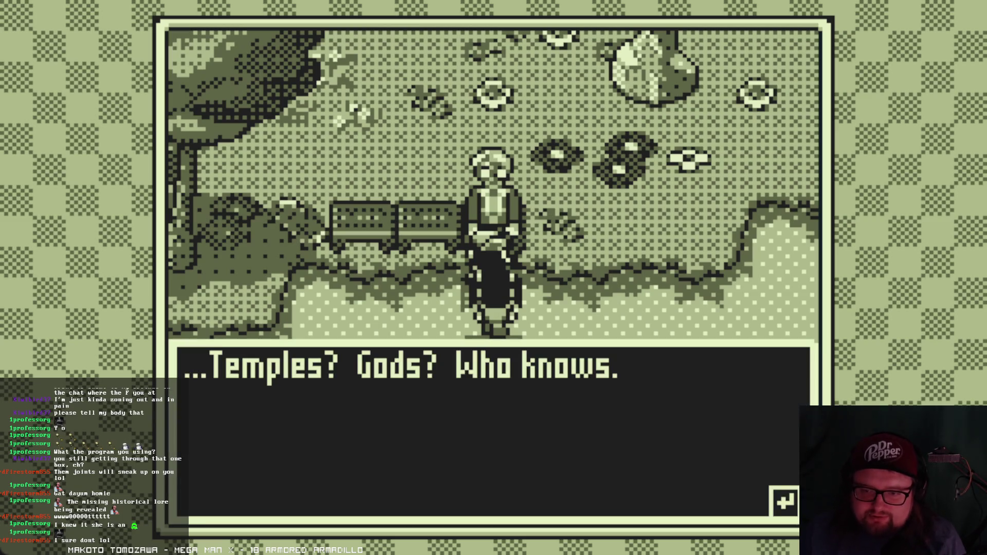
- Read through the park woman's opening lines and close her dialogue
key("Return")
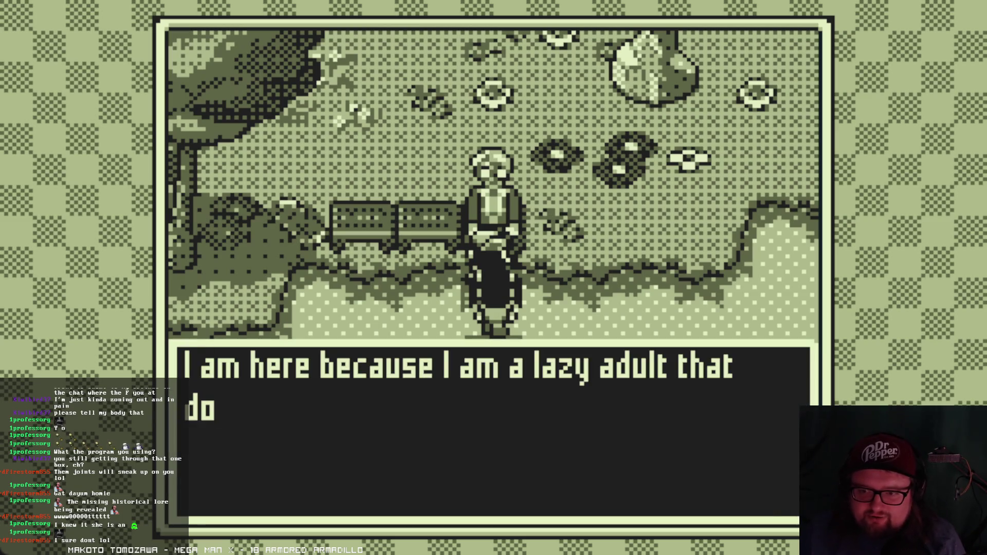
key("Return")
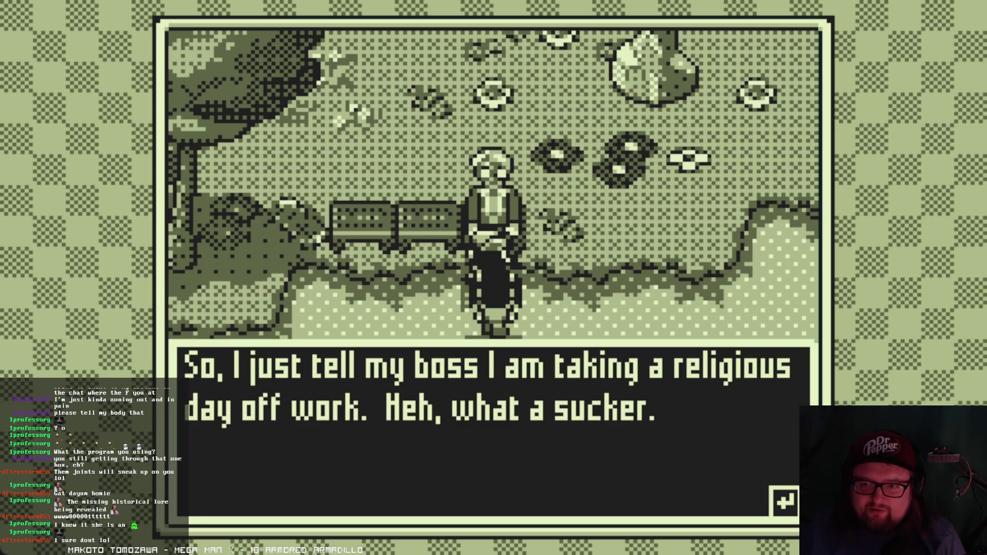
key("Return")
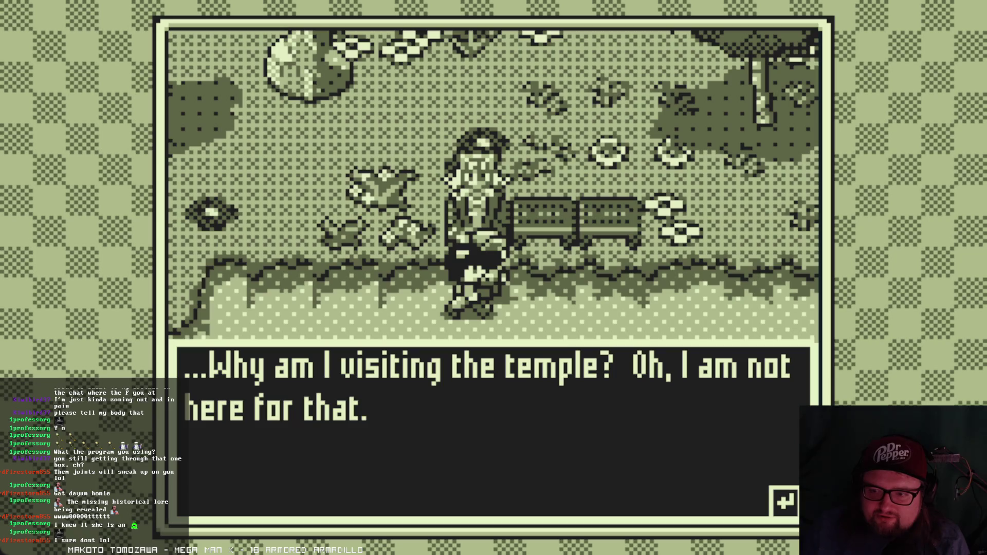
- Hear her fresh-air, onion and boyfriend story to the end, then close it
key("Return")
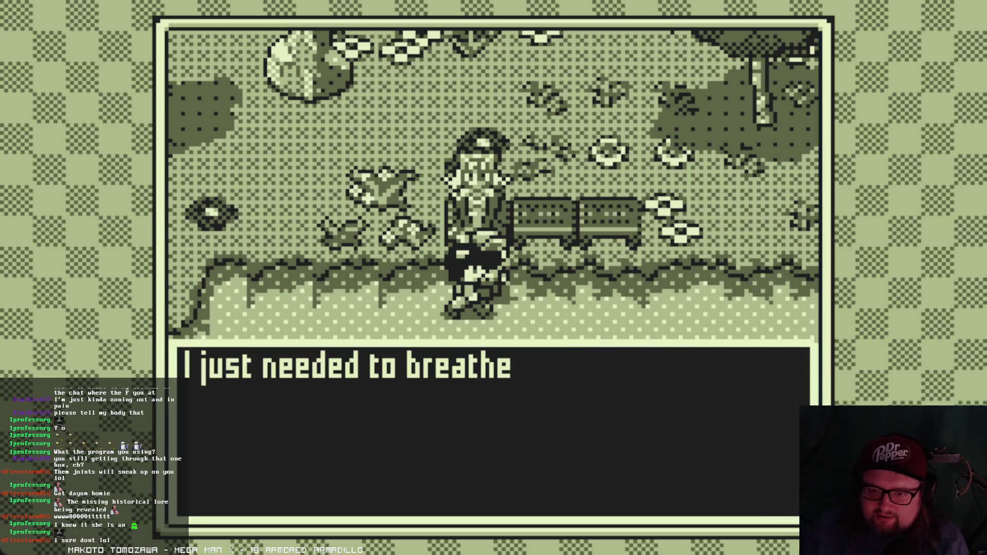
key("Return")
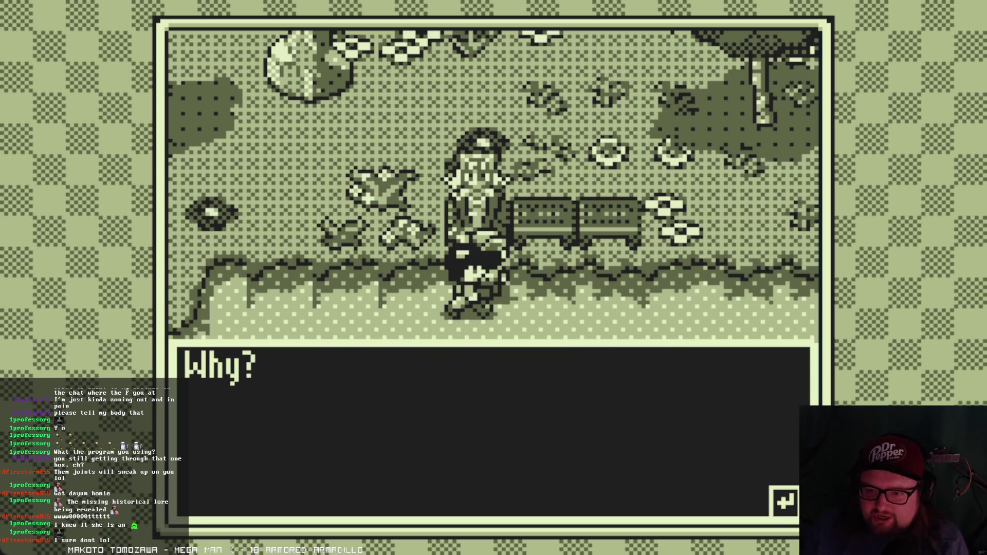
key("Return")
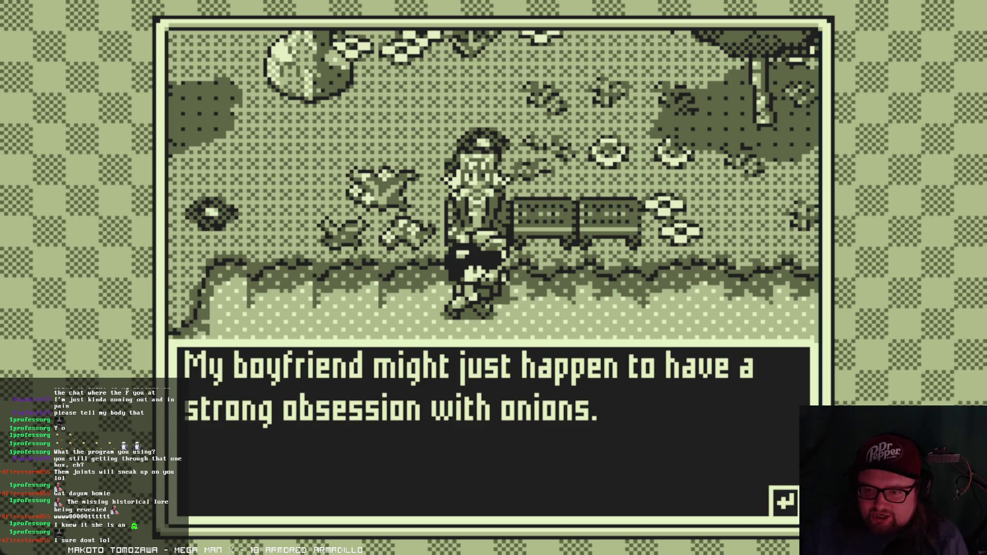
key("Return")
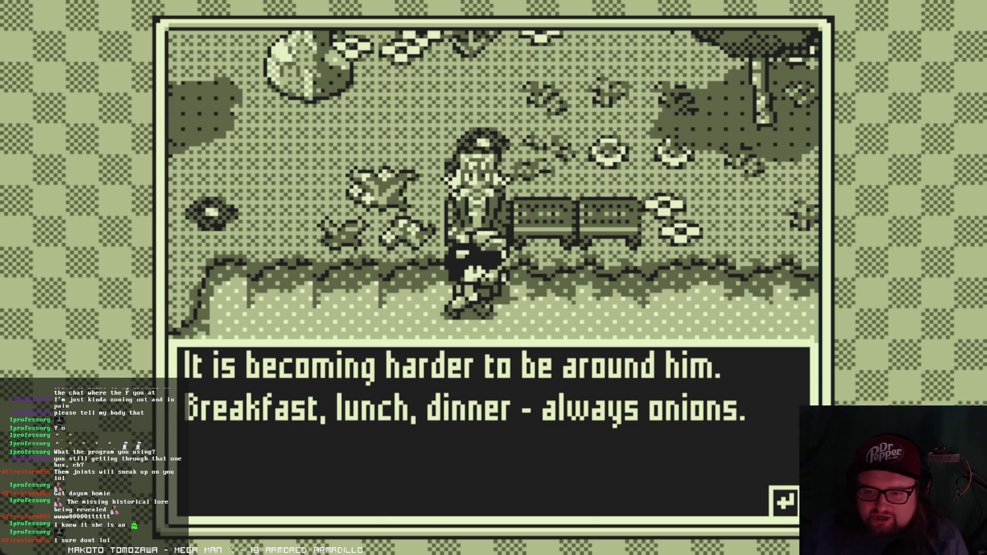
key("Return")
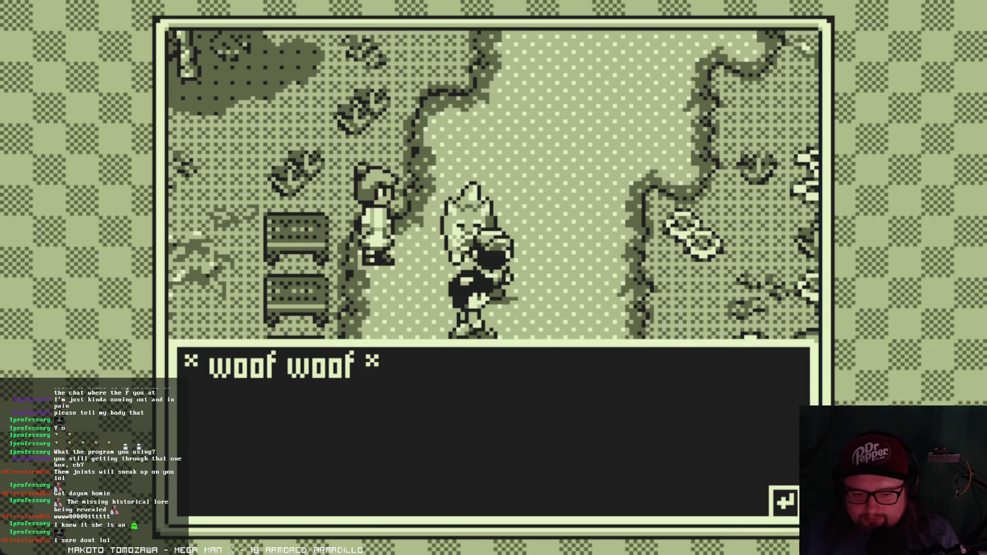
- Read the talking dog's lines through its bark, then the girl's dialogue until it closes
key("Return")
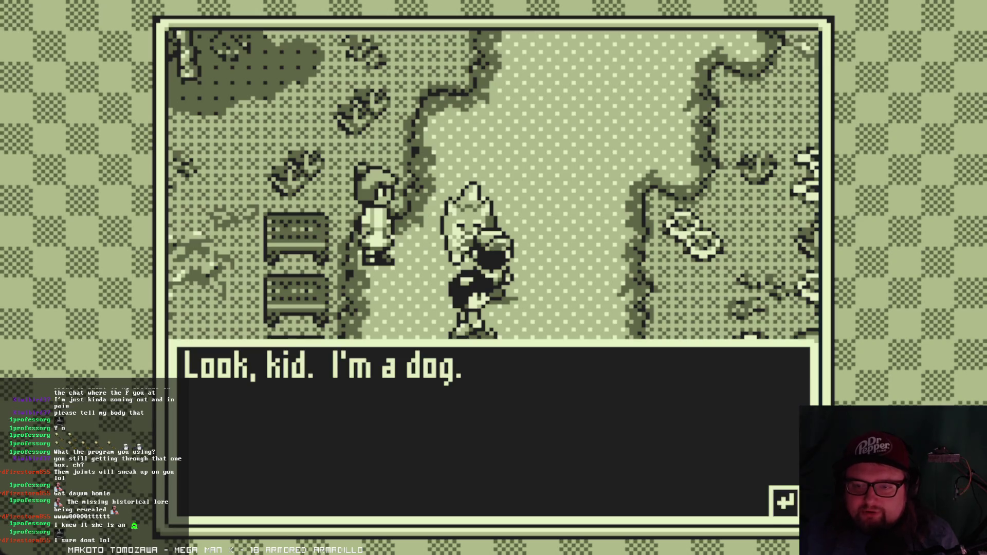
key("Return")
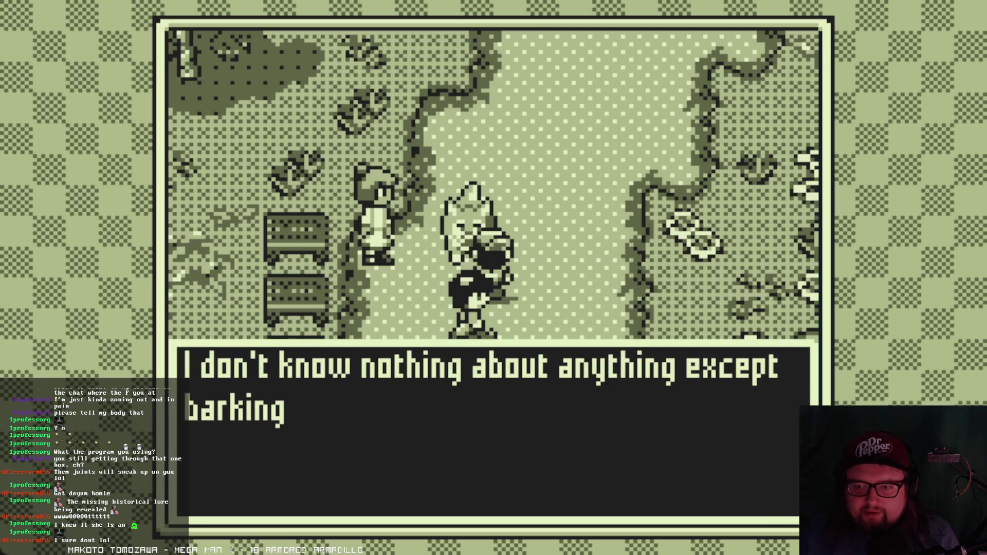
key("Return")
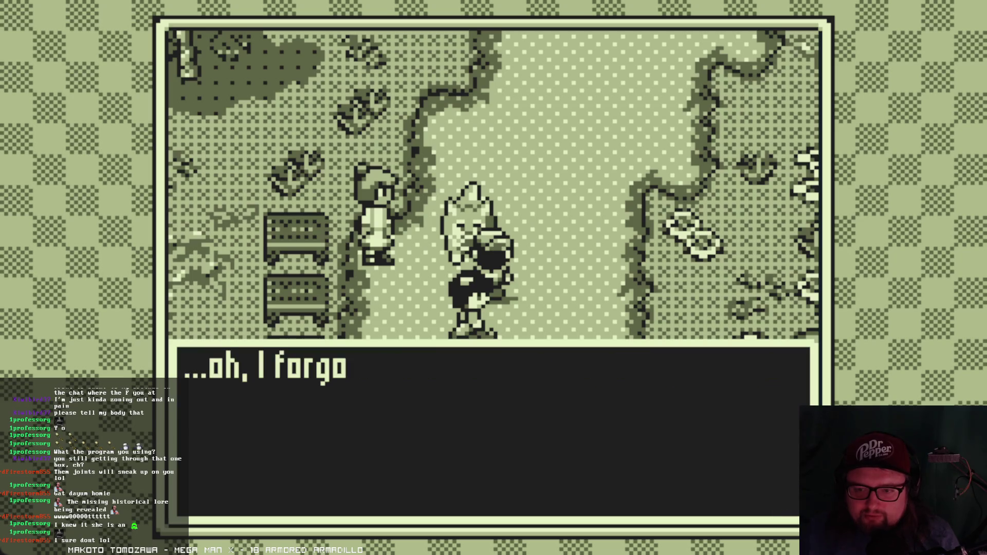
key("Return")
key("Return")
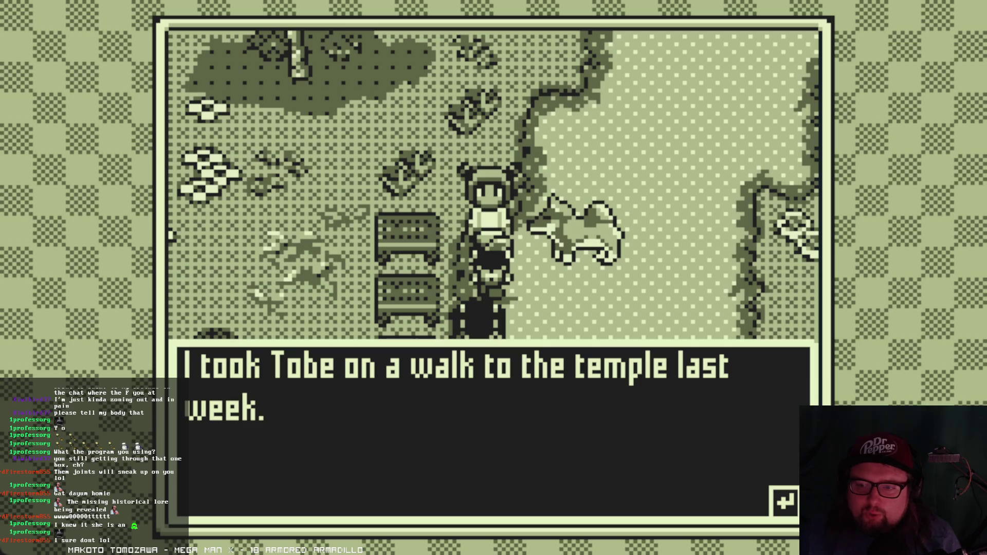
key("Return")
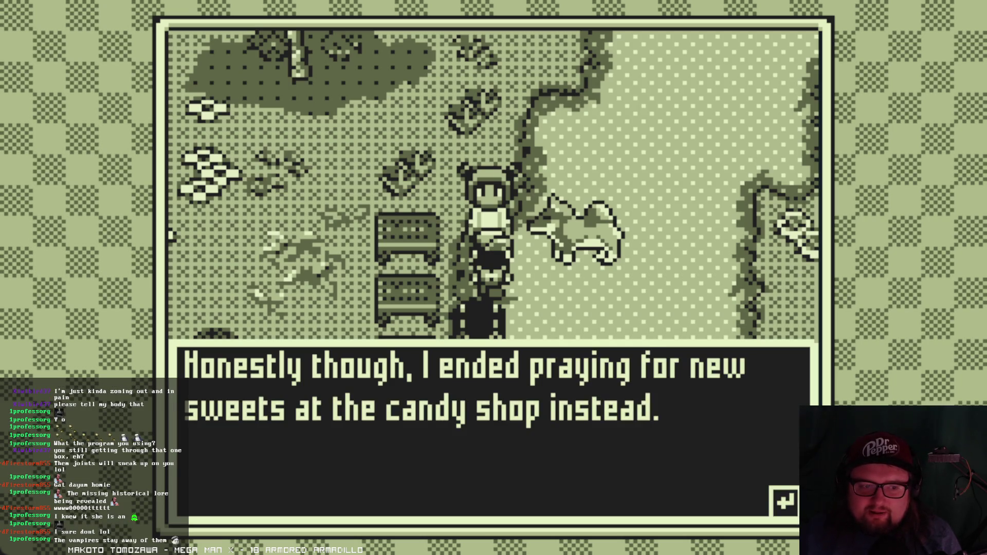
key("Return")
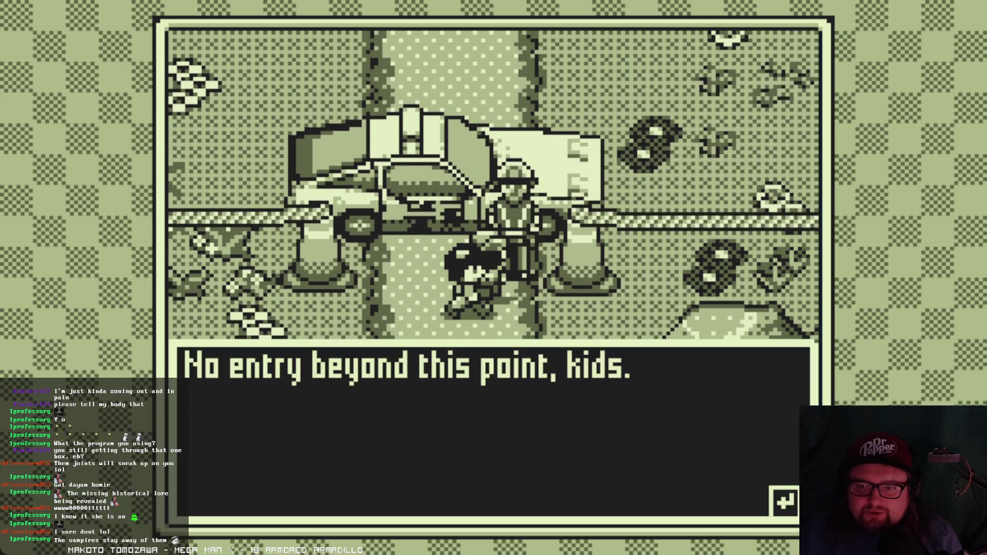
- Advance the officer's lines about the brawl news to his final line, then dismiss him
key("Return")
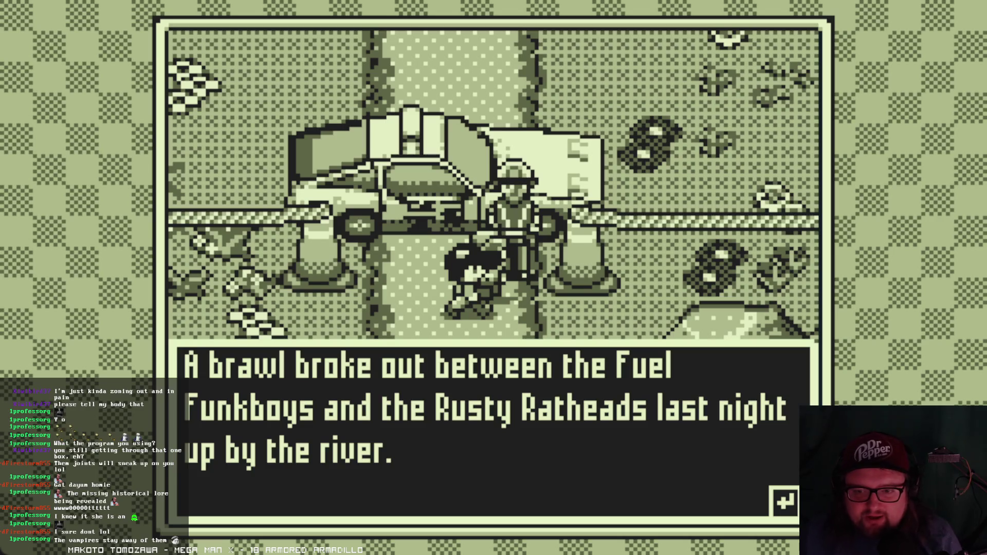
key("Return")
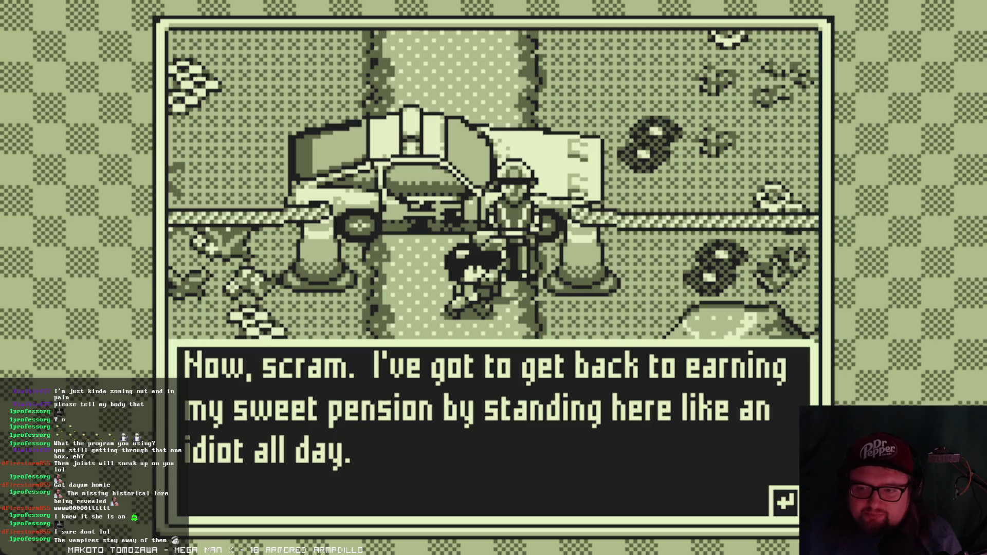
key("Return")
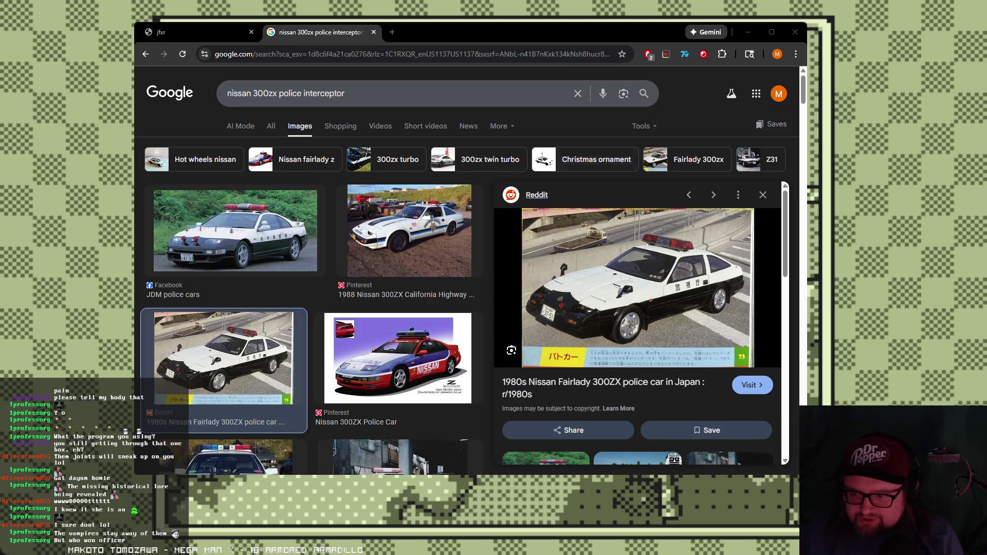
scroll(640, 323, "down", 2)
scroll(641, 323, "down", 3)
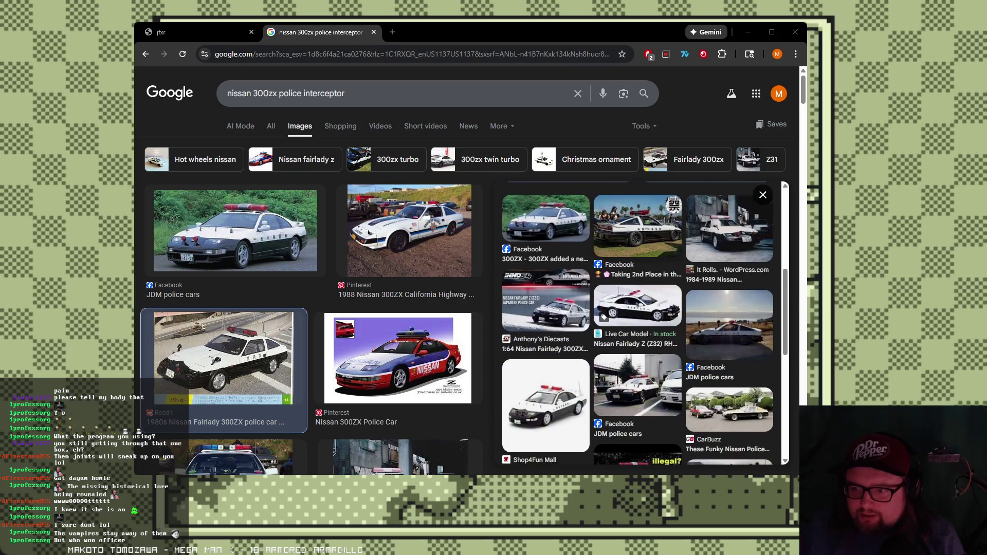
scroll(640, 323, "down", 4)
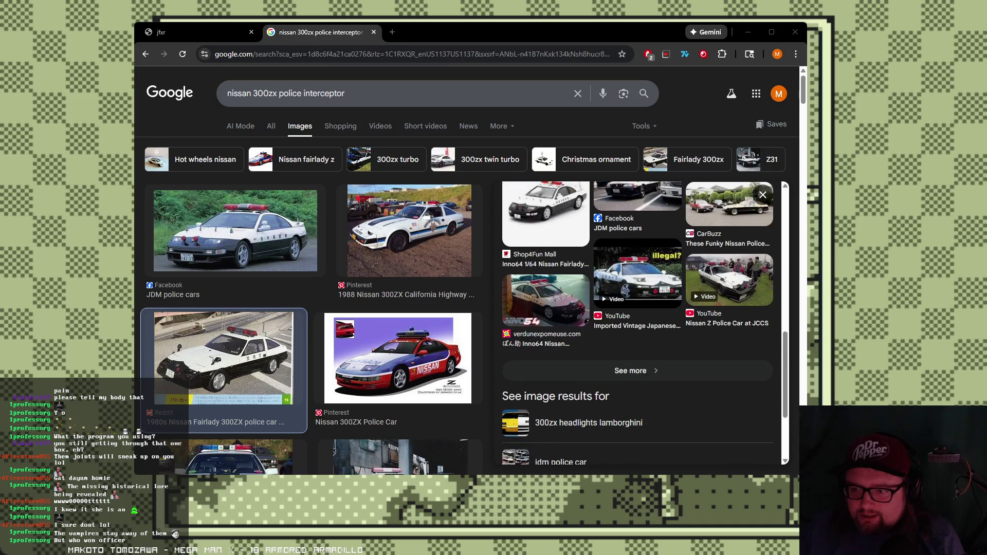
scroll(313, 309, "down", 5)
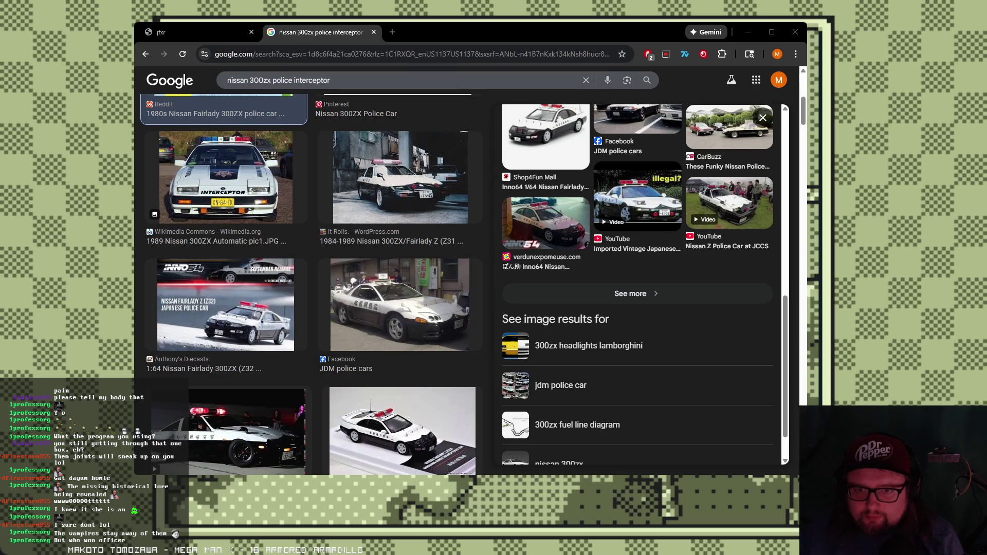
scroll(640, 309, "up", 6)
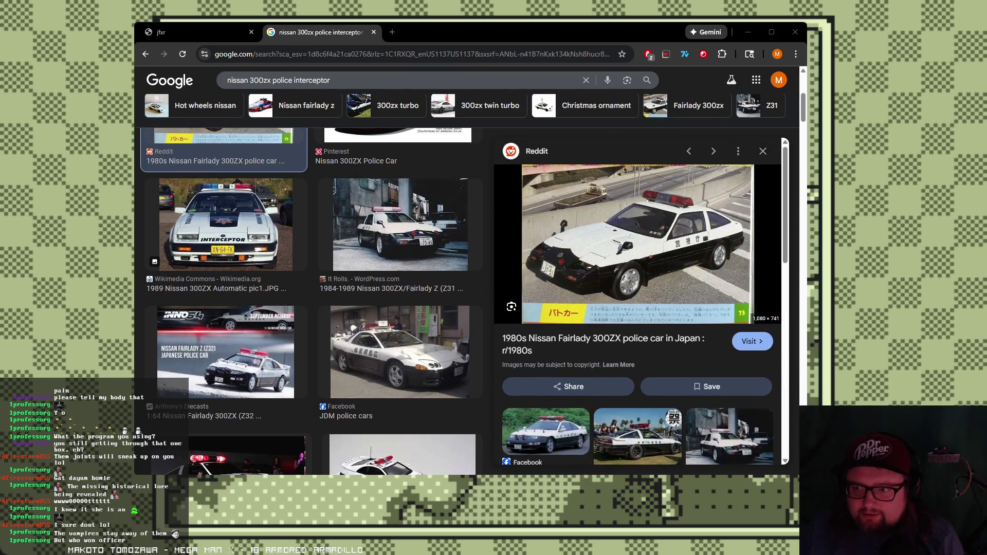
scroll(312, 303, "up", 5)
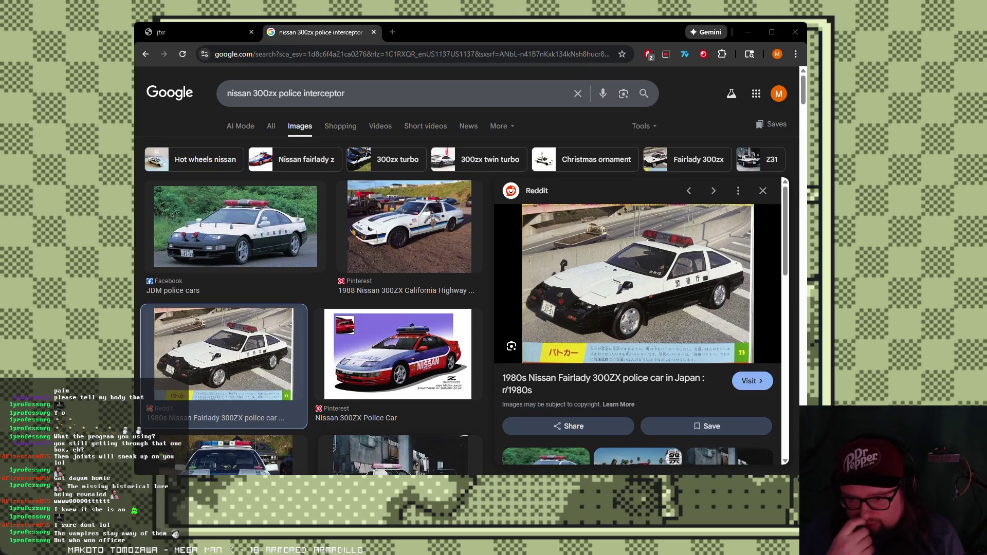
scroll(467, 271, "down", 6)
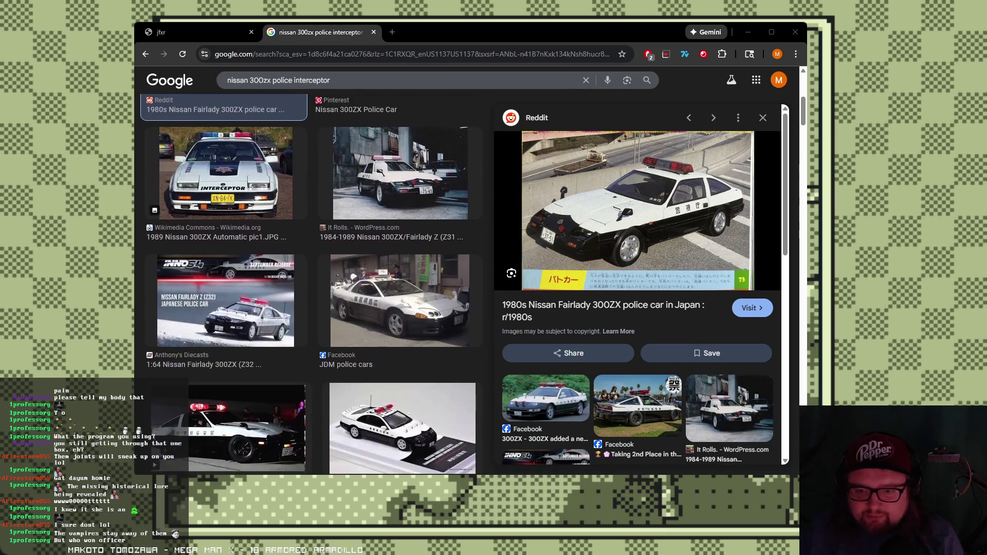
scroll(312, 282, "down", 3)
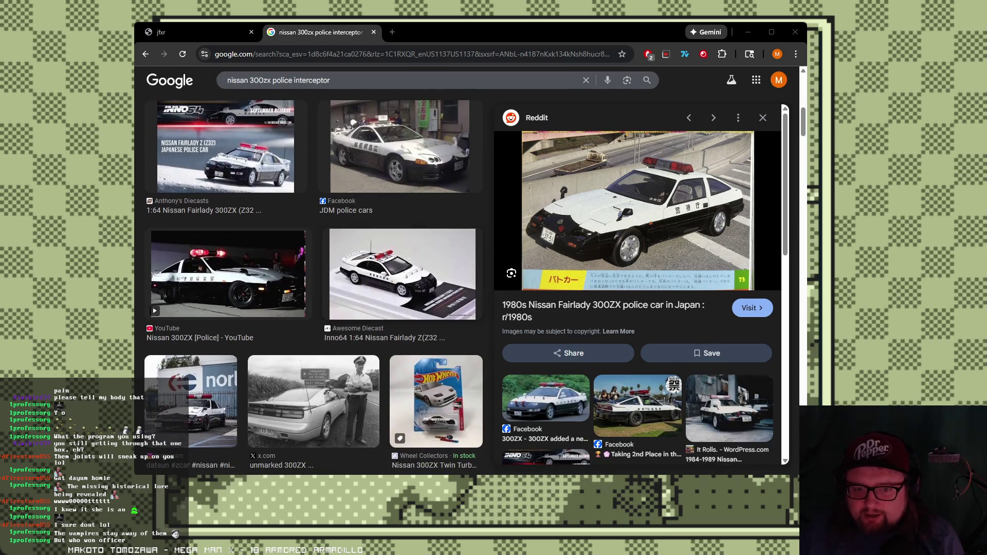
scroll(312, 283, "up", 3)
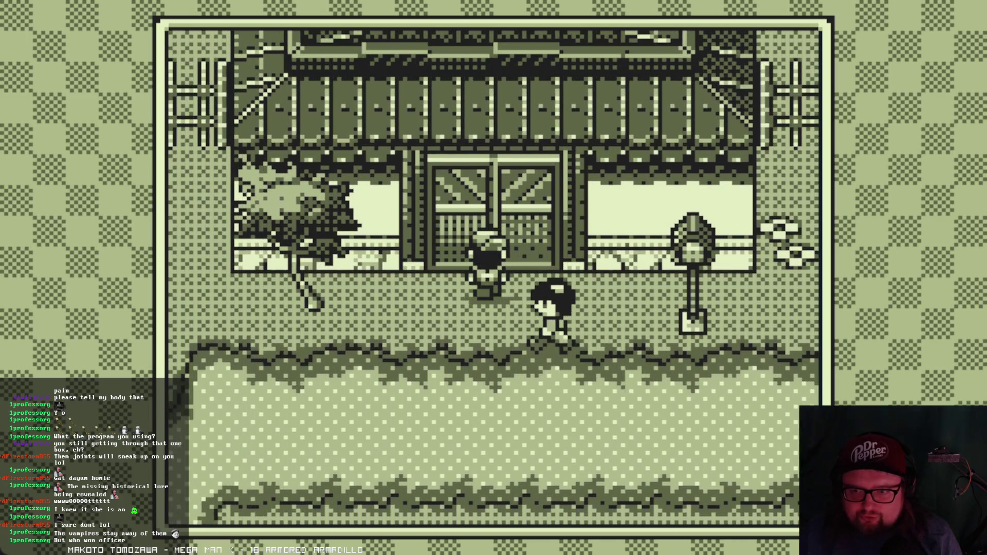
- Dismiss the knocking message at the closed house door
key("Return")
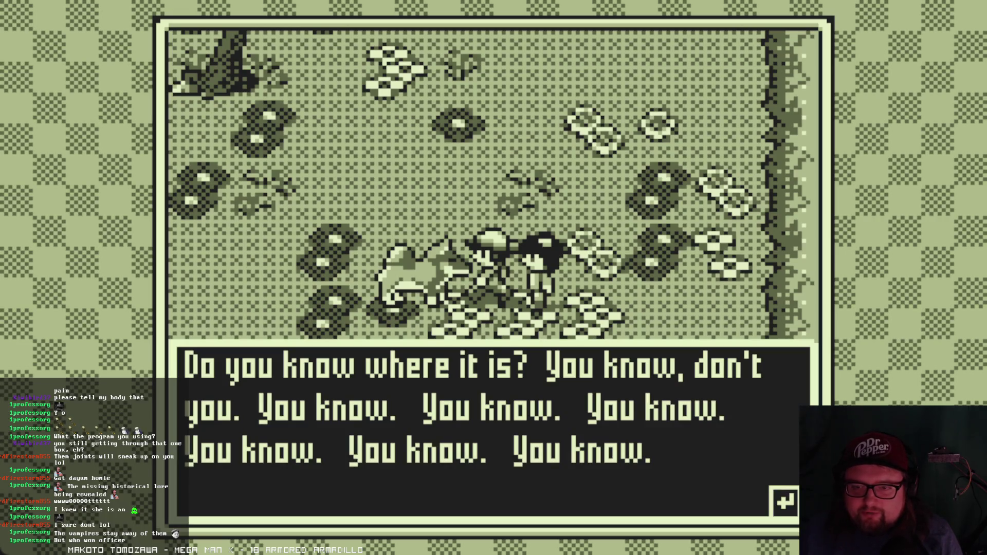
- Advance the forgetful villager's rambling, then the sleepy cat's lines through its closing meow
key("Return")
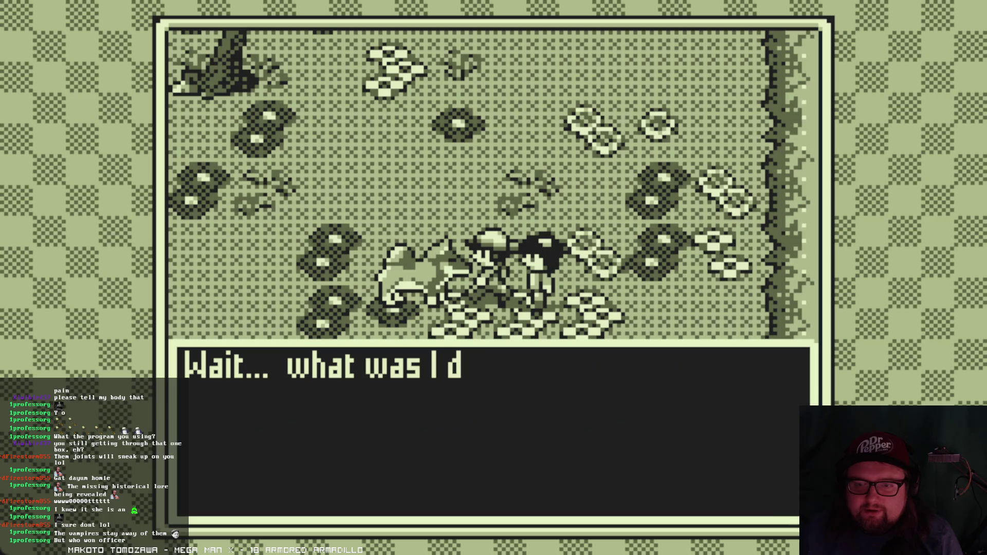
key("Return")
key("Return")
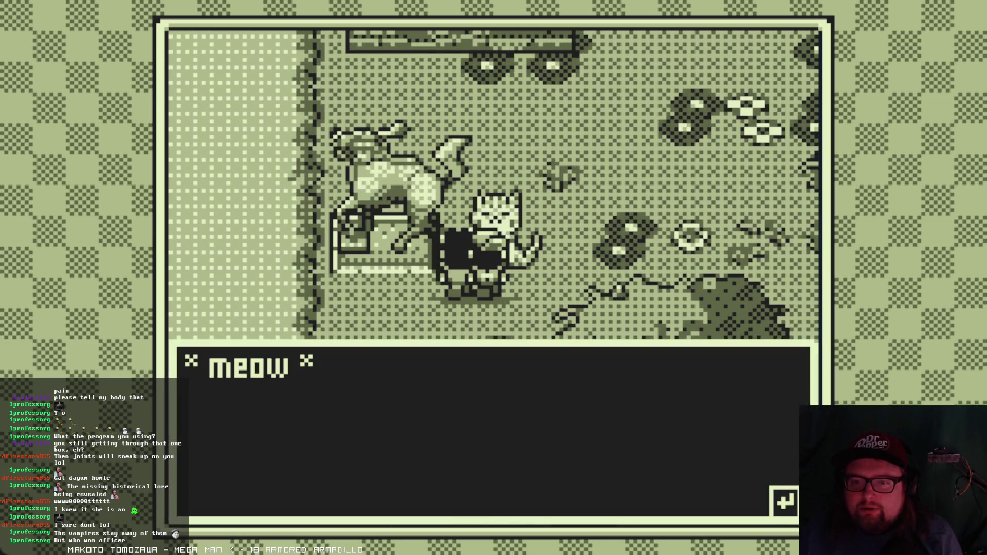
key("Return")
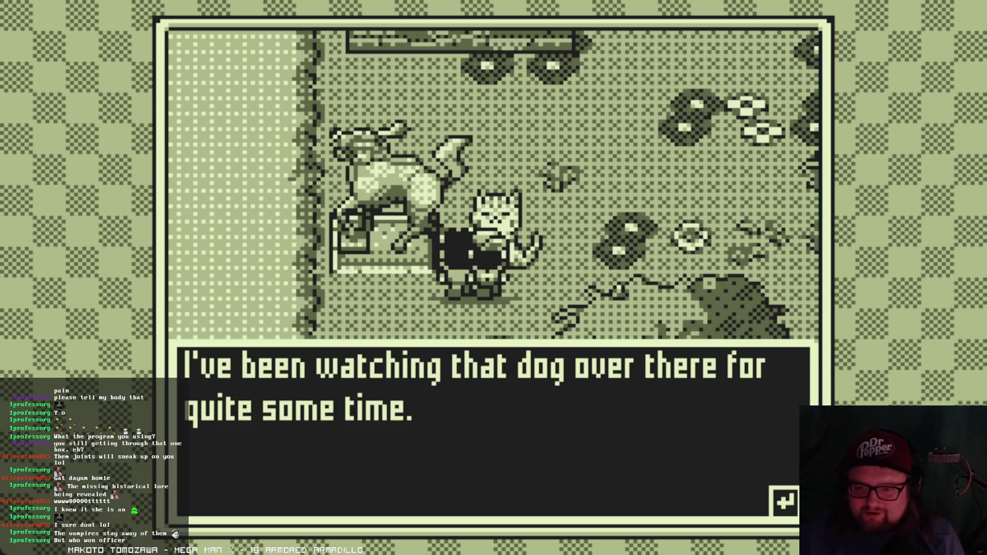
key("Return")
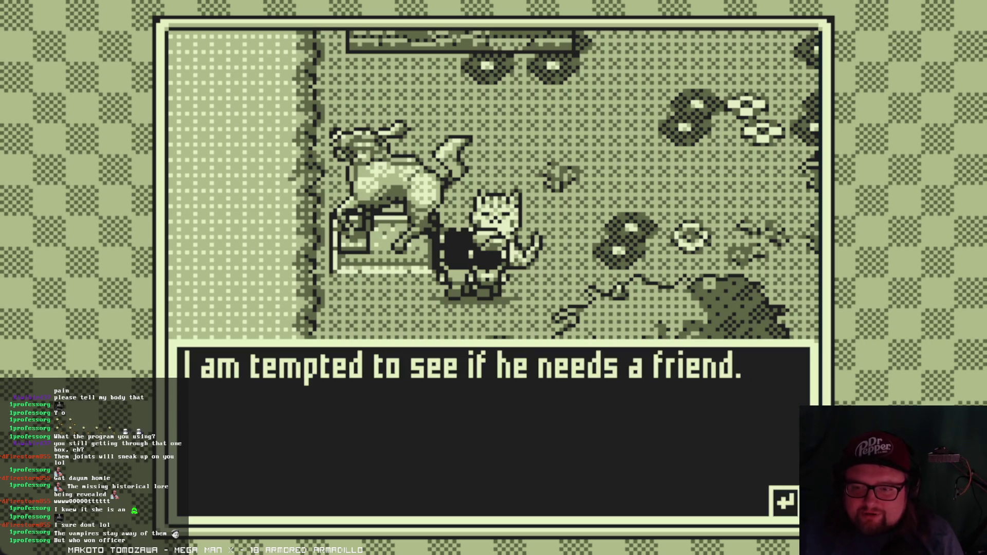
key("Return")
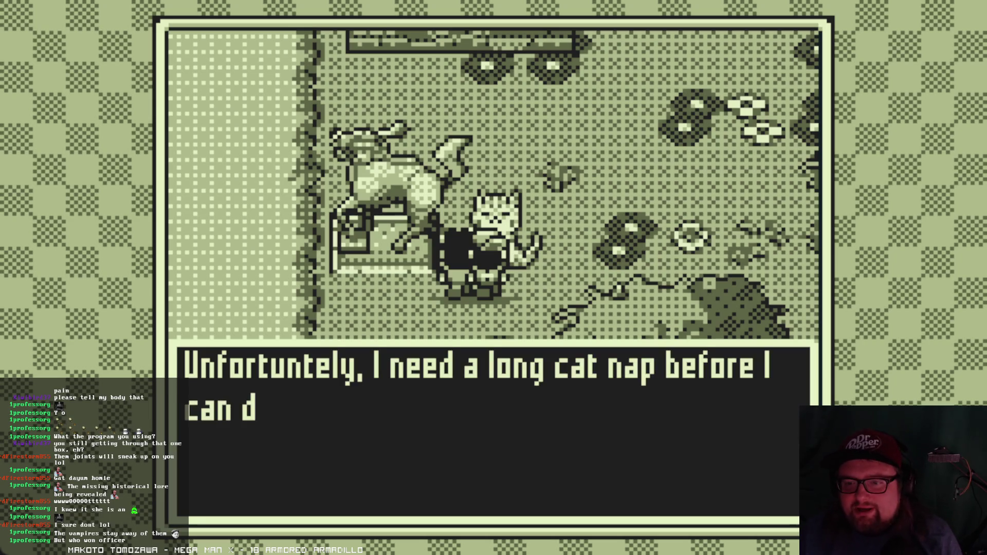
key("Return")
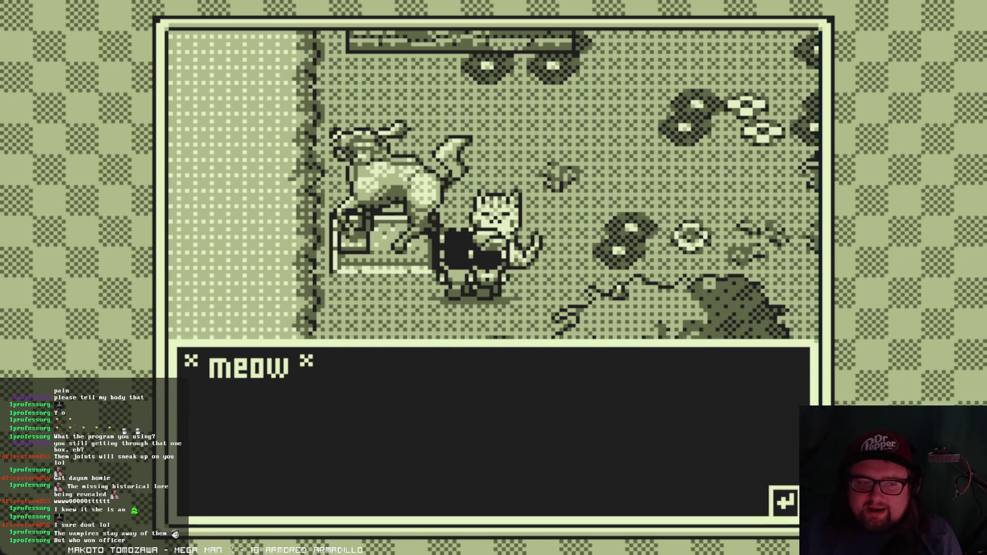
key("Return")
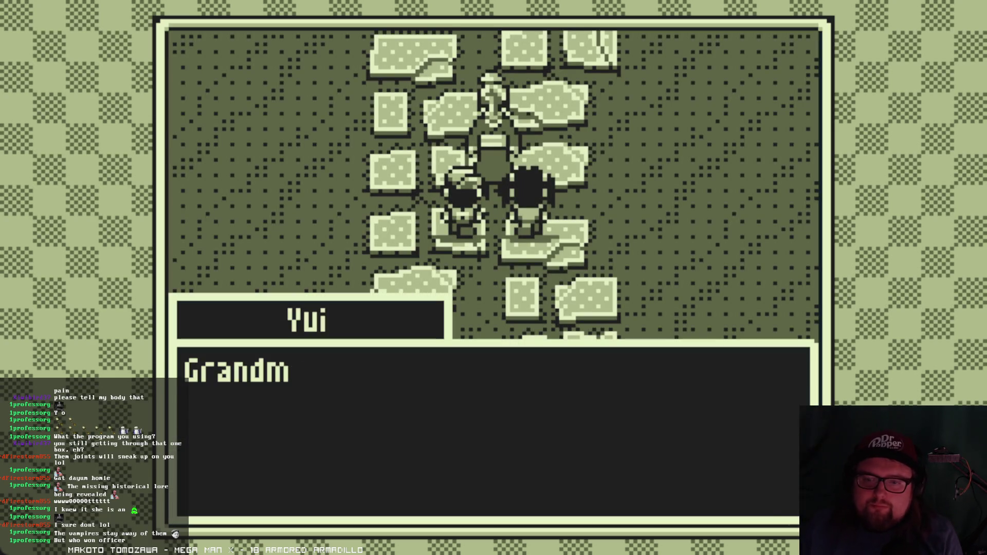
- Play Grandma's greeting, Yui's trip reply and the Nii-chan exchange
key("Return")
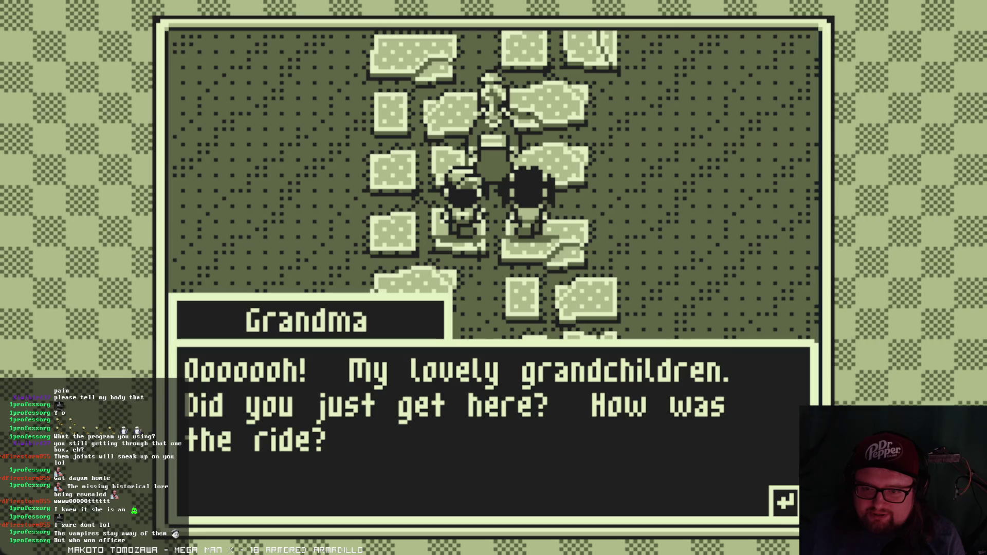
key("Return")
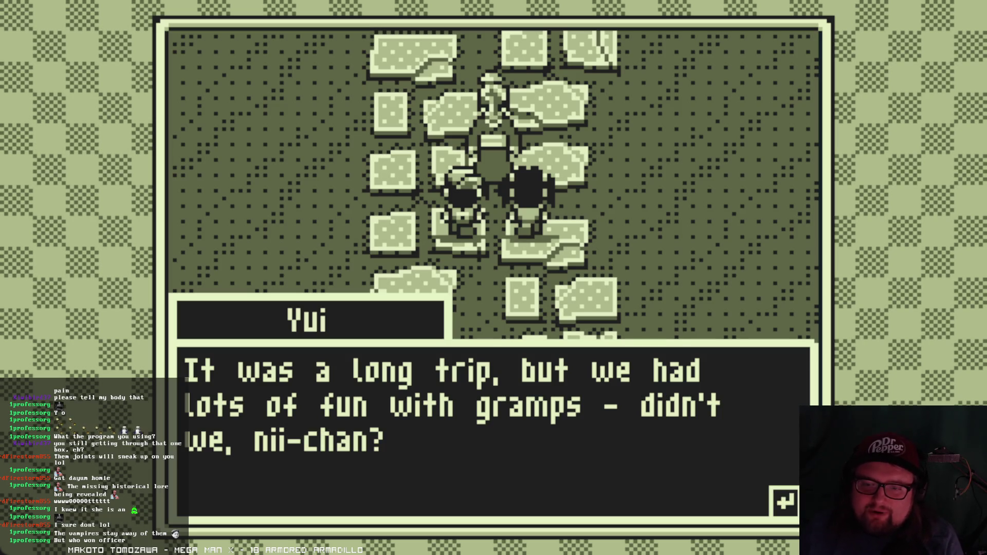
key("Return")
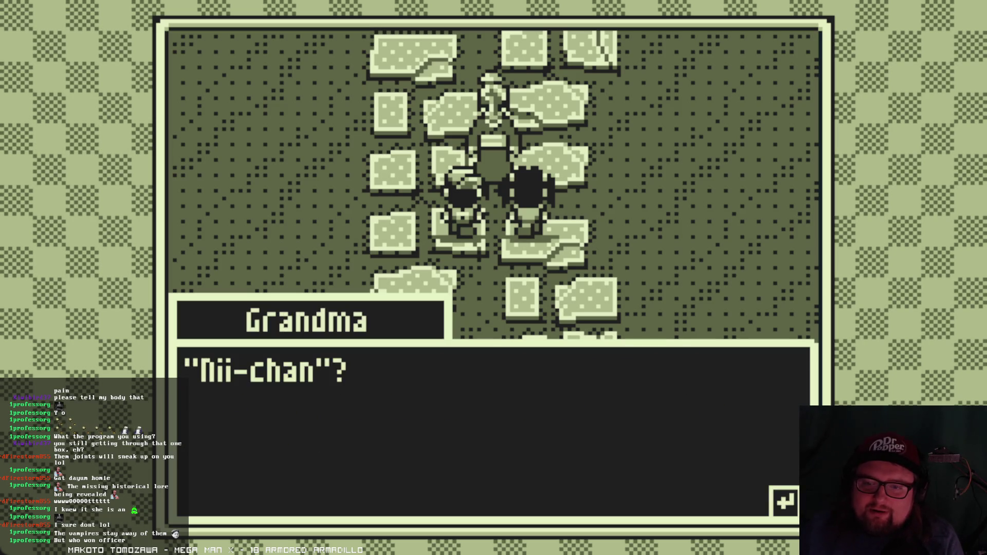
key("Return")
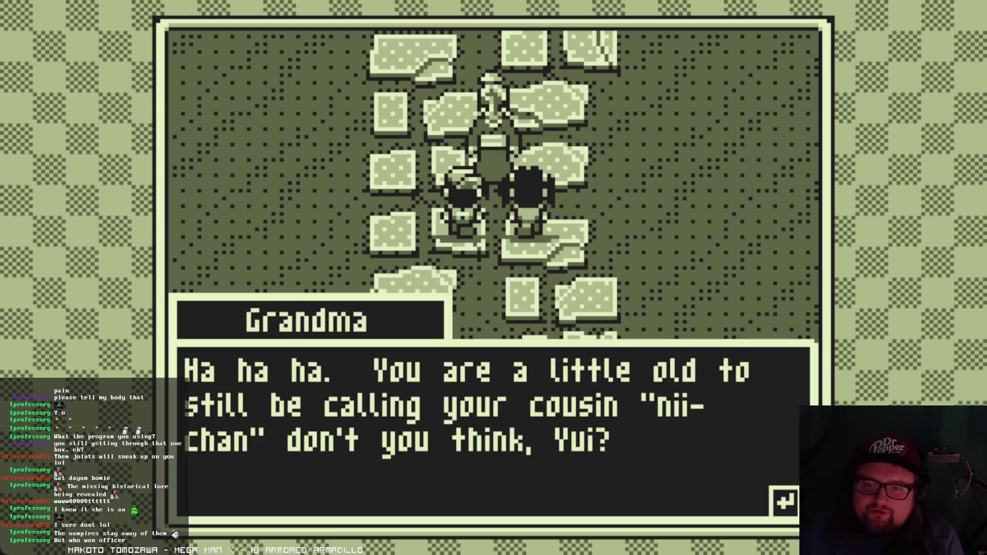
key("Return")
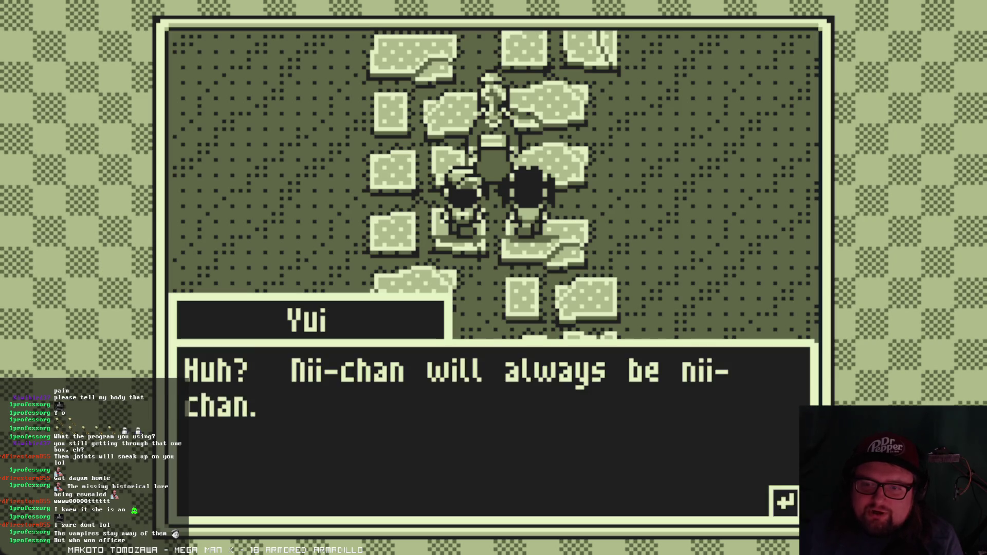
key("Return")
key("Return")
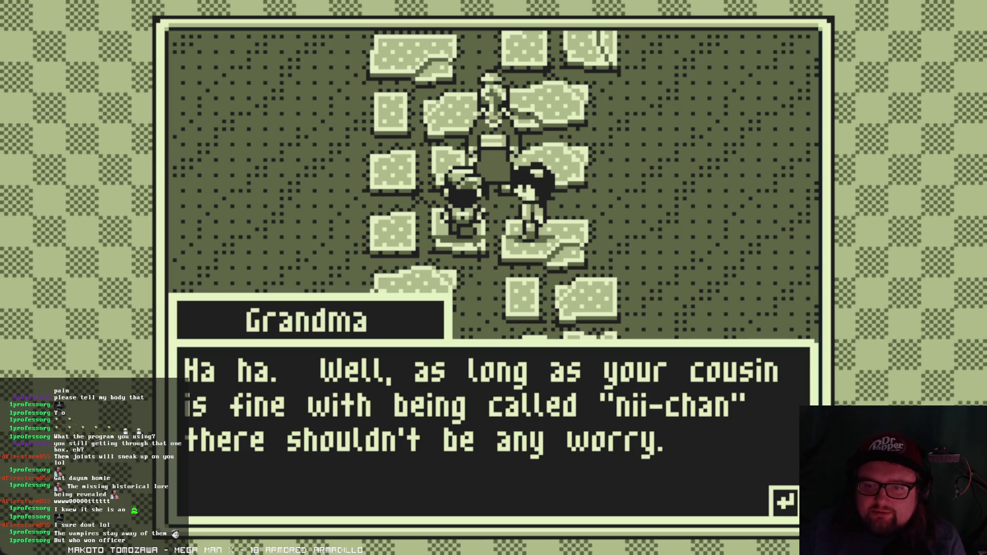
- Continue through Yui's grandpa line and Grandma's sigh until she calls for Hikari
key("Return")
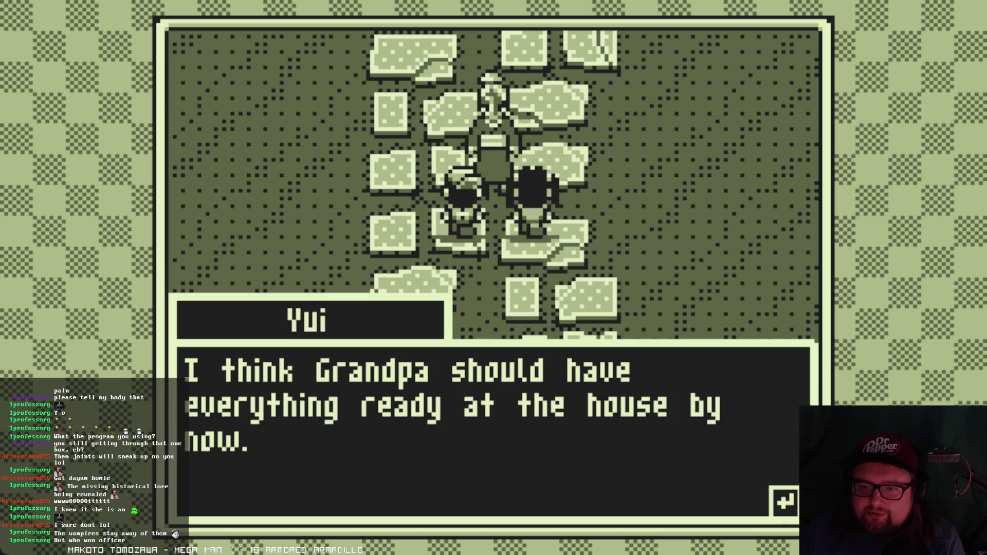
key("Return")
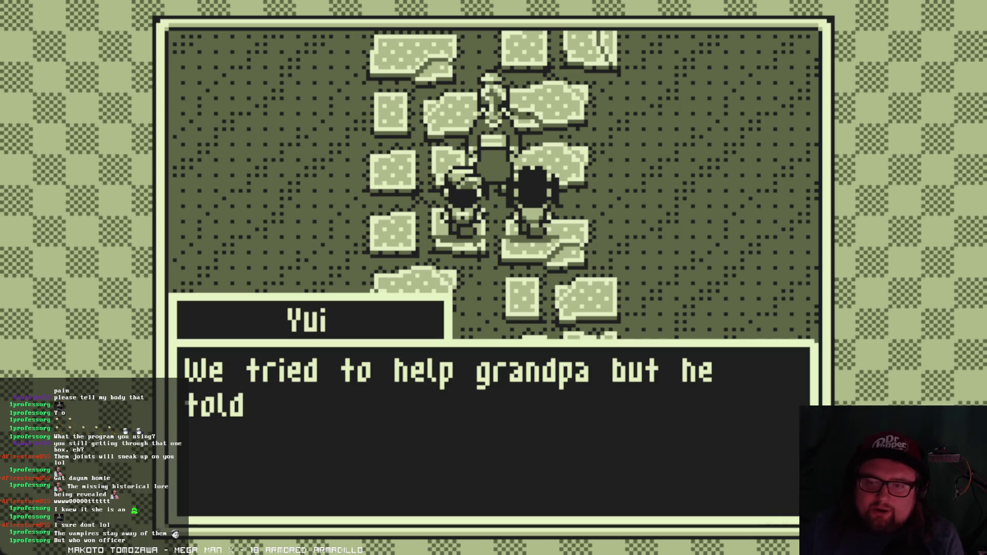
key("Return")
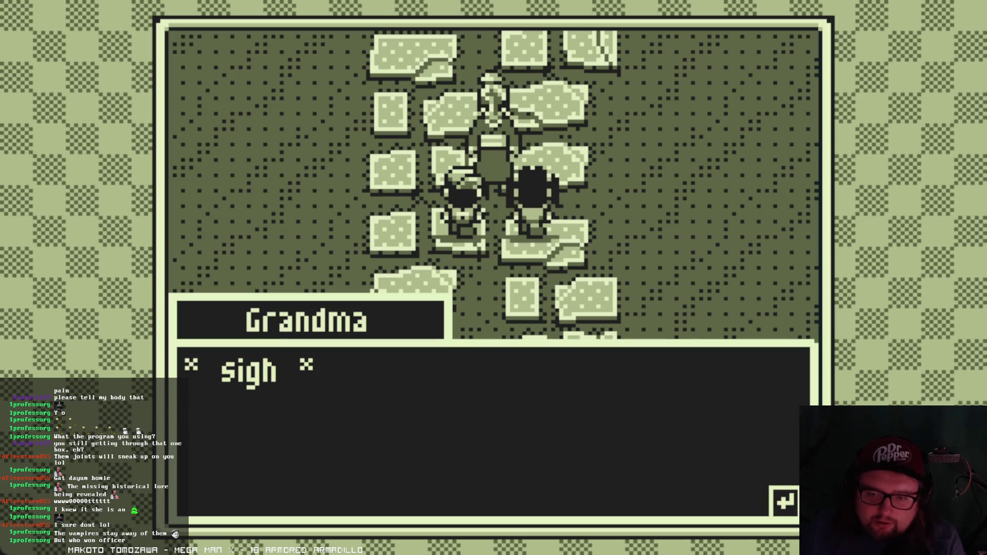
key("Return")
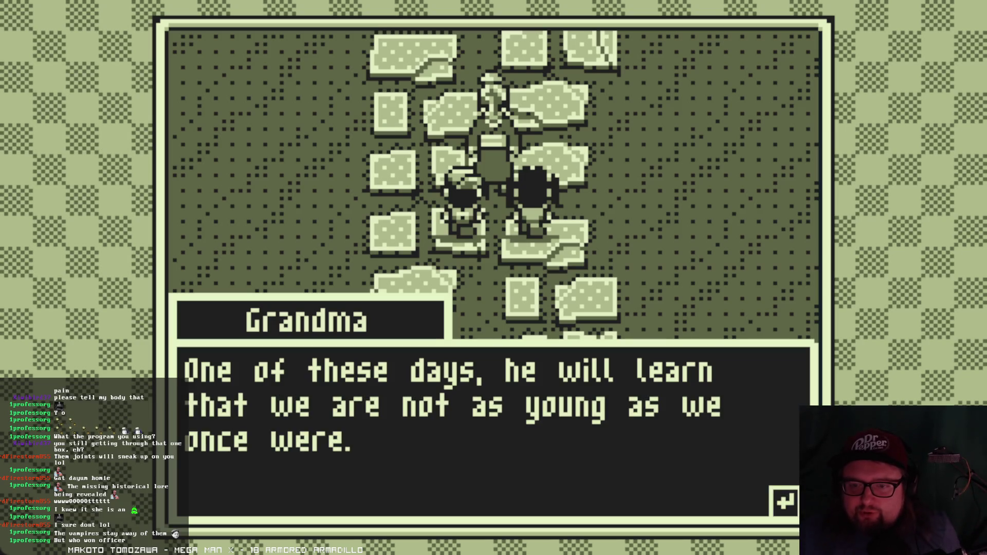
key("Return")
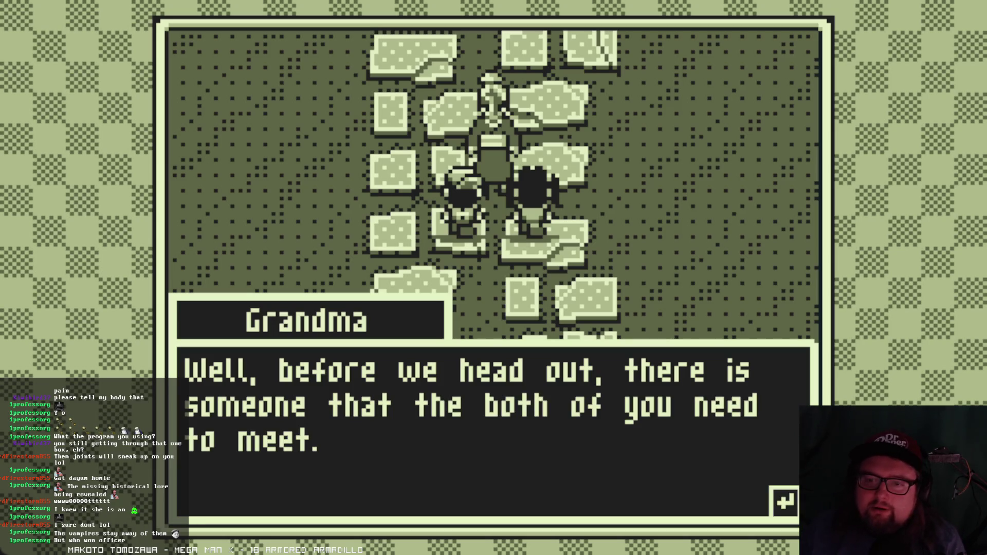
key("Return")
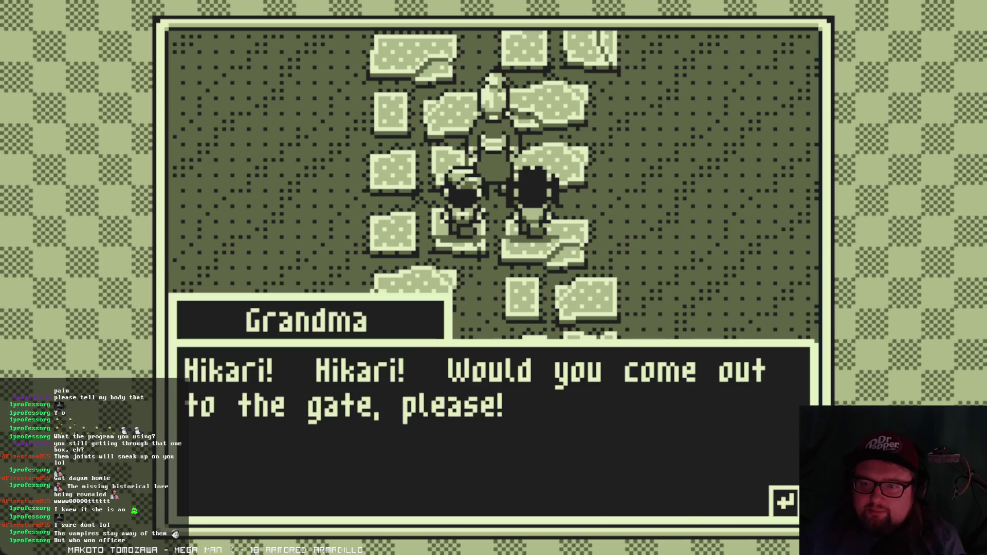
key("Return")
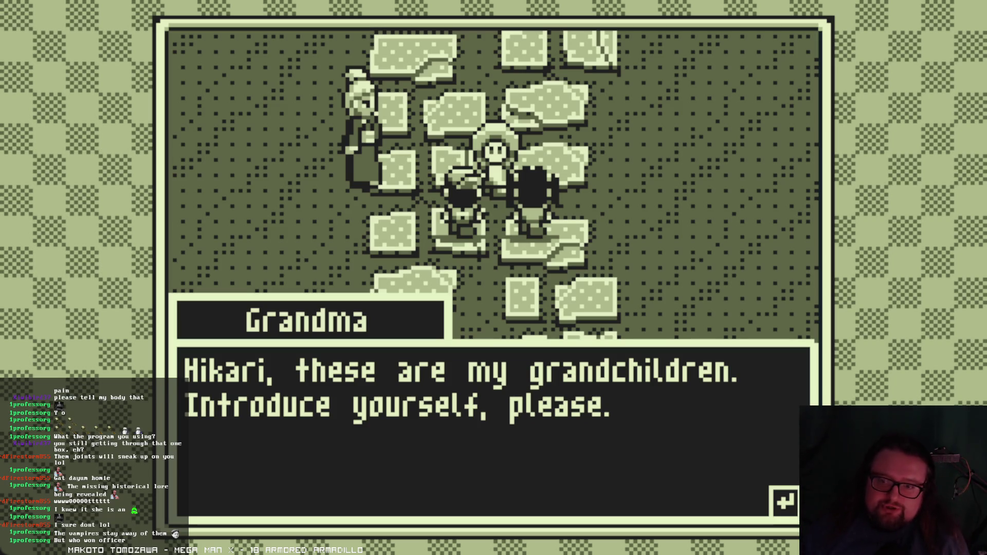
- Play Hikari's self-introduction, the SMAAAAAACK line, Yui's cough and her greeting
key("Return")
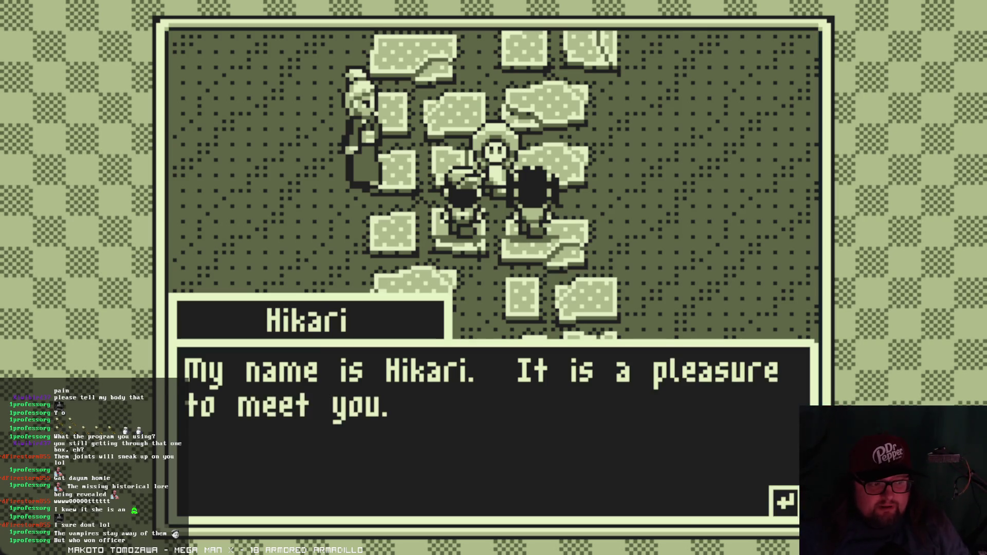
key("Return")
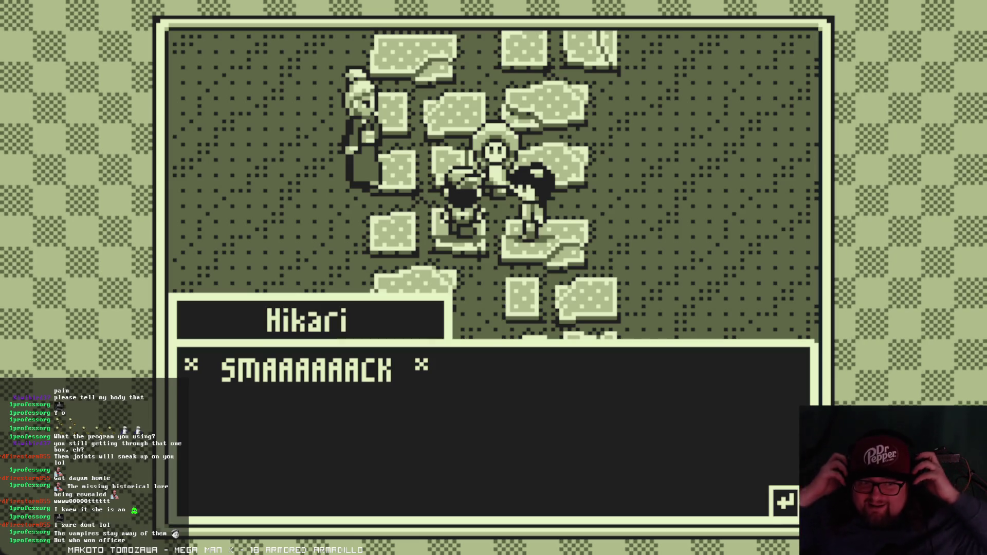
key("Return")
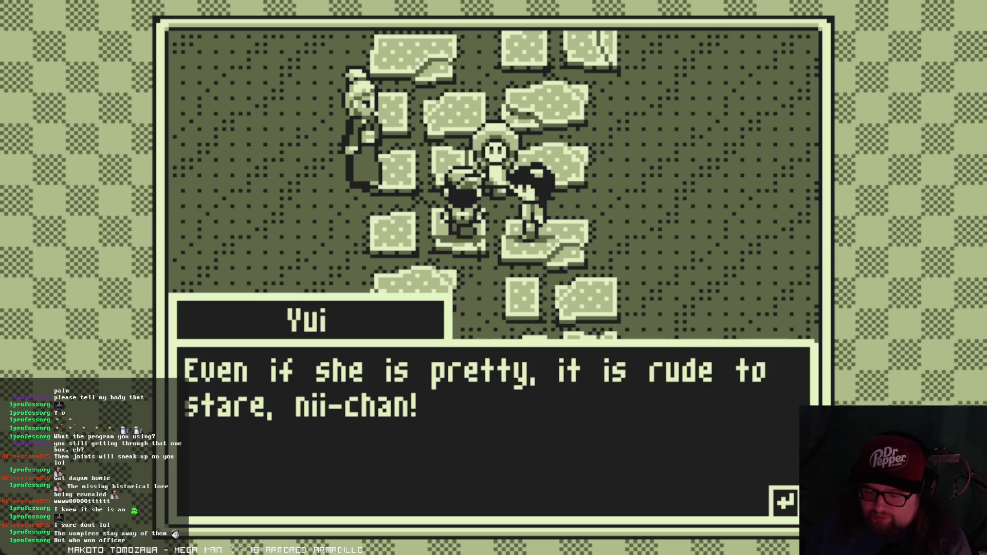
key("Return")
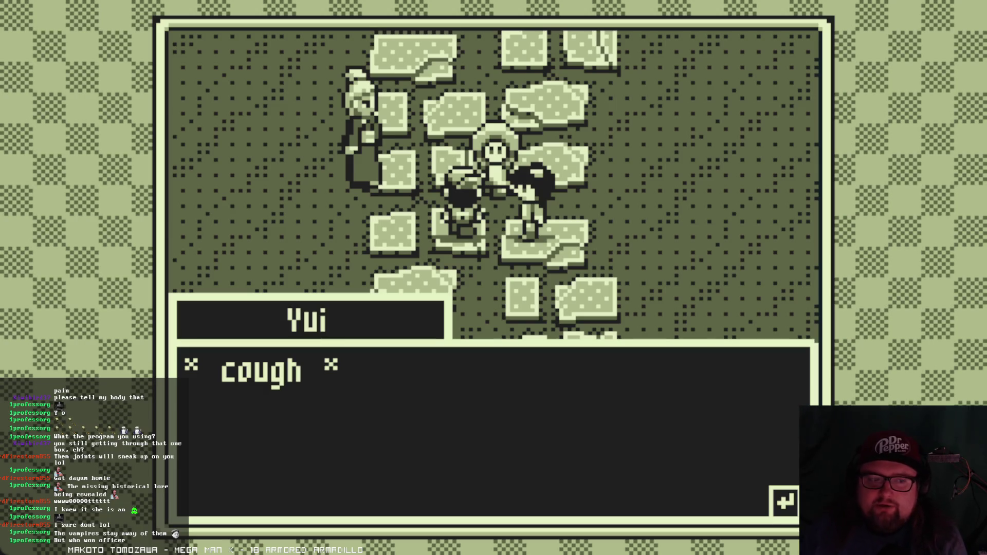
key("Return")
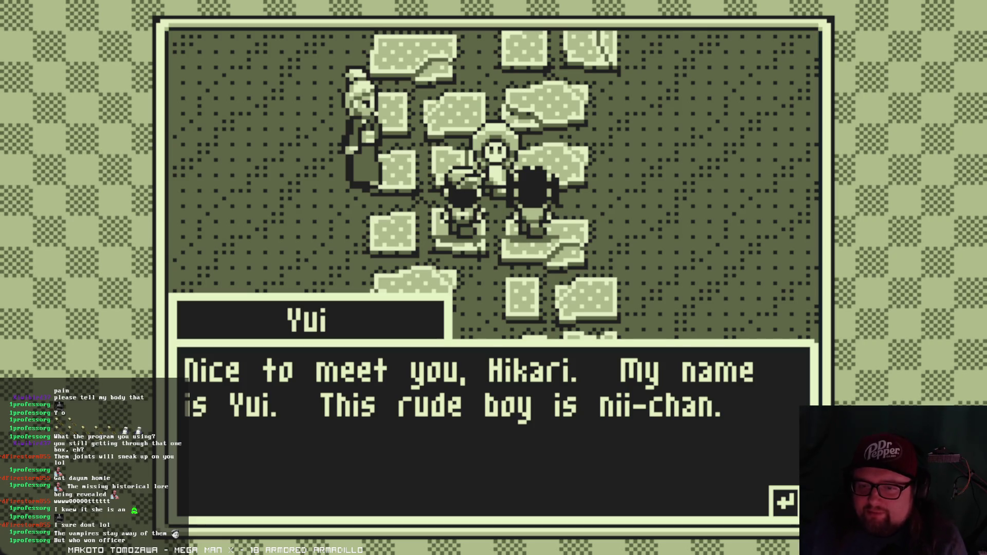
- Advance Grandma's explanation, summer remark and plan to head home through Yui's excited reply
key("Return")
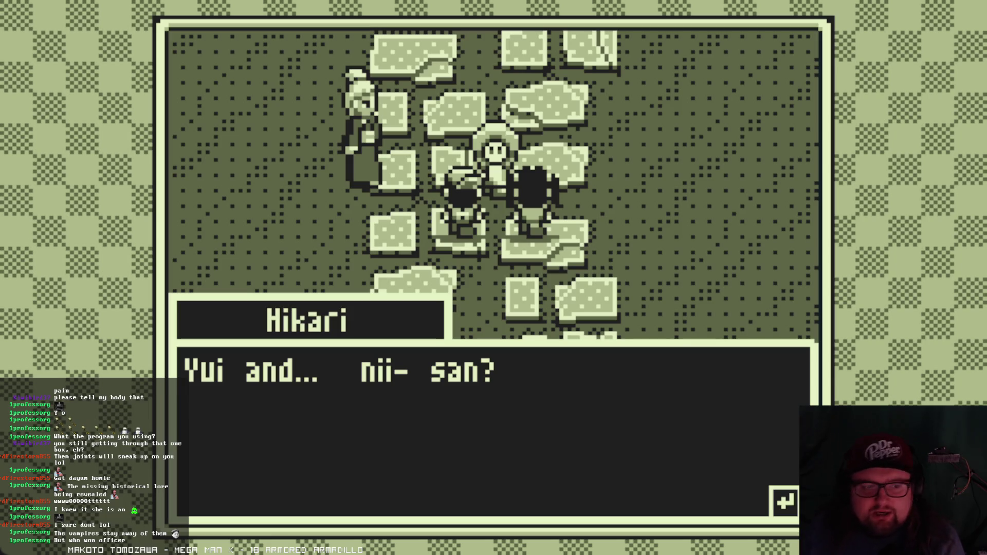
key("Return")
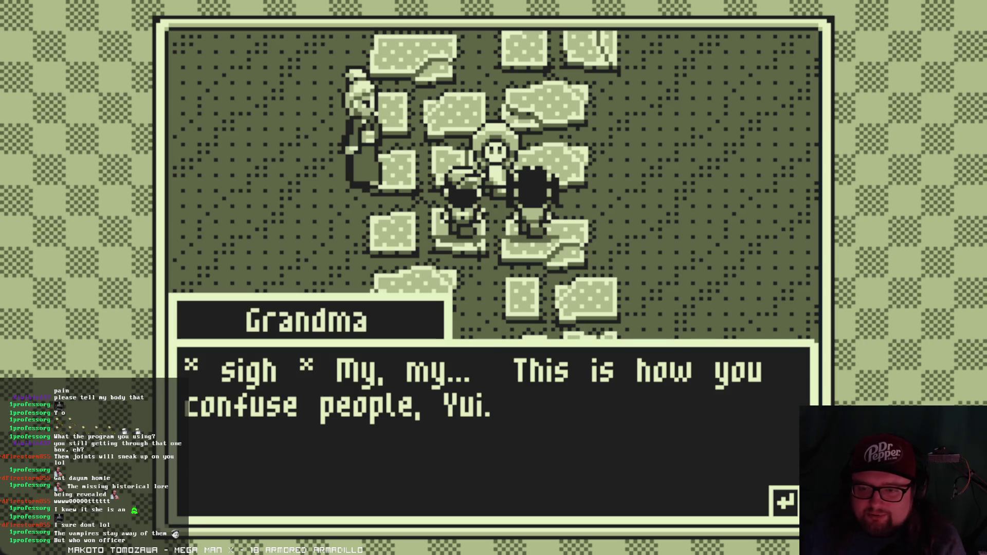
key("Return")
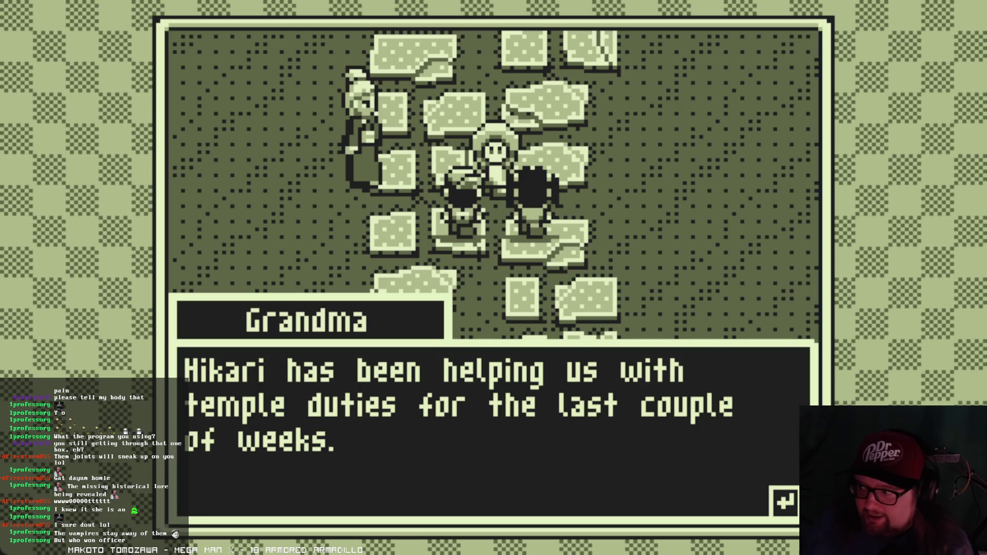
key("Return")
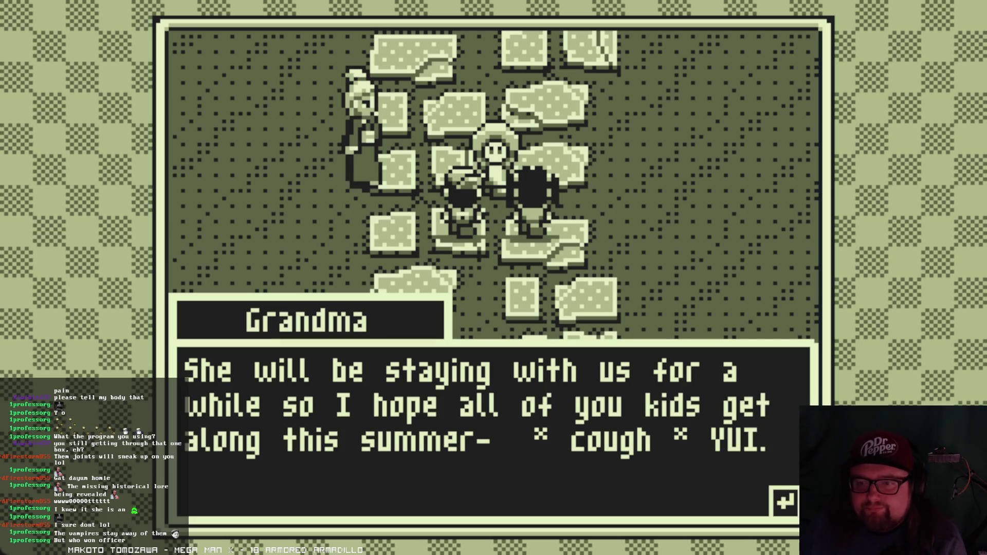
key("Return")
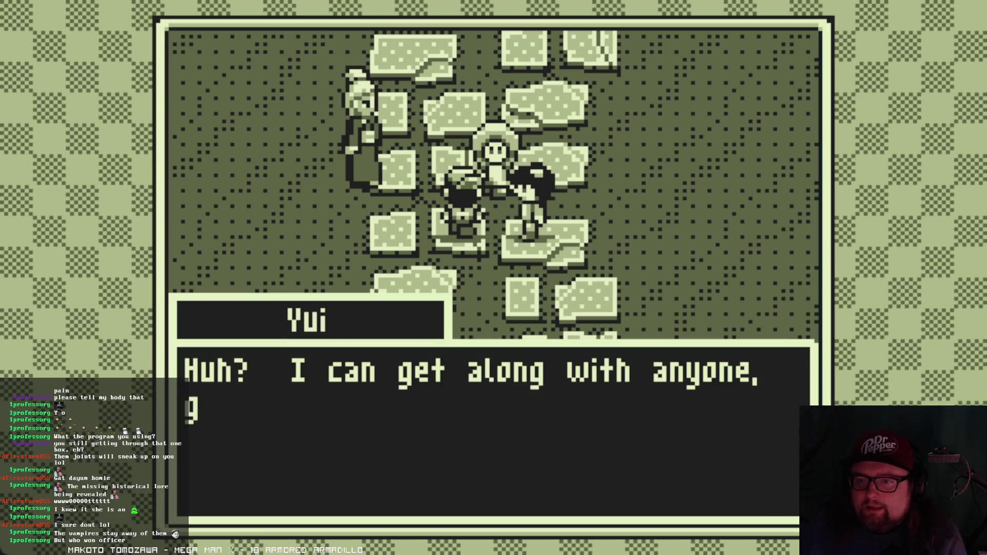
key("Return")
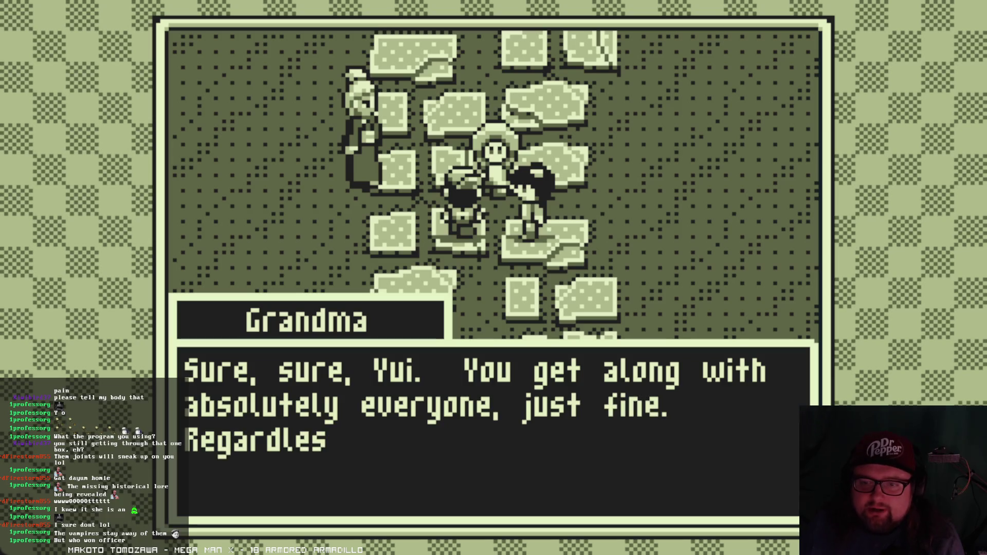
key("Return")
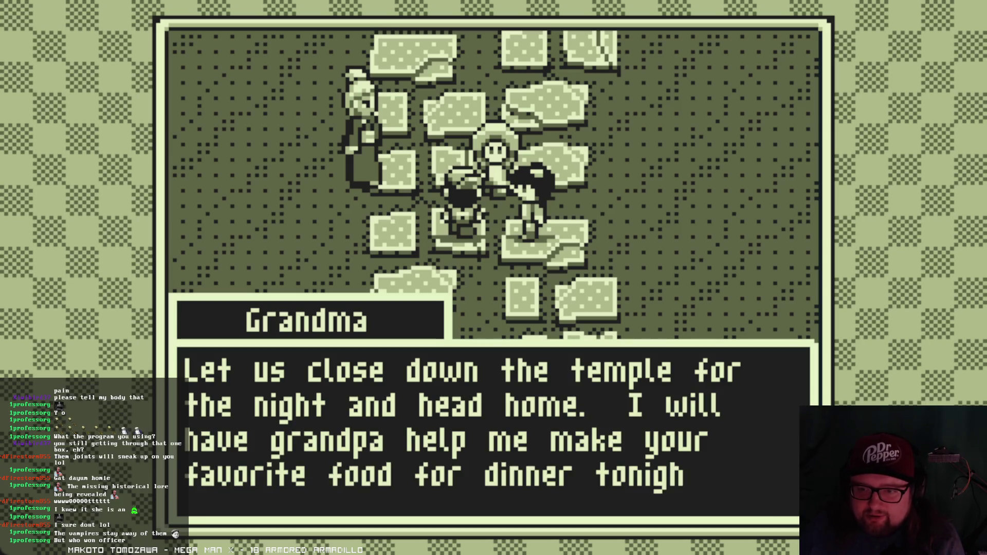
key("Return")
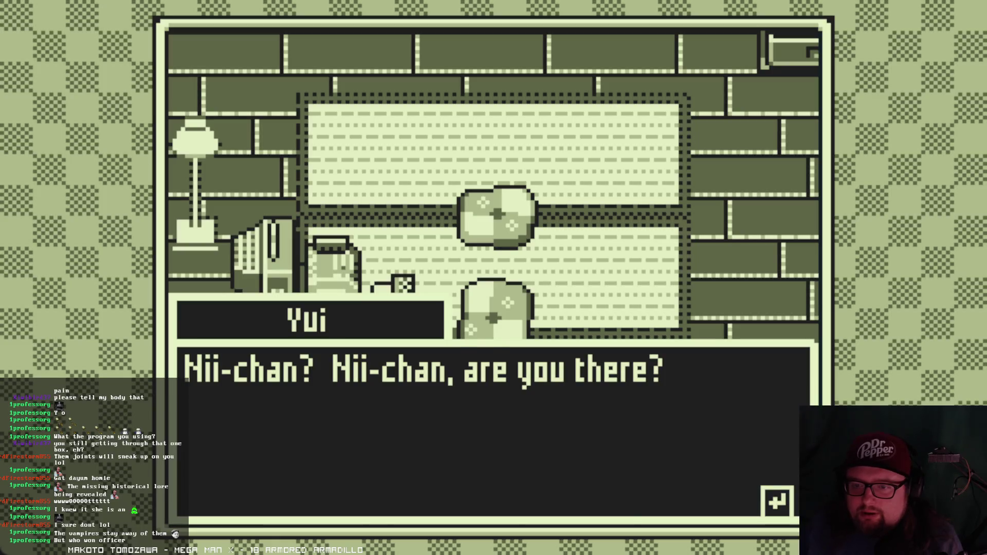
- Advance Yui's worried call and the knock at the door until Hikari enters
key("Return")
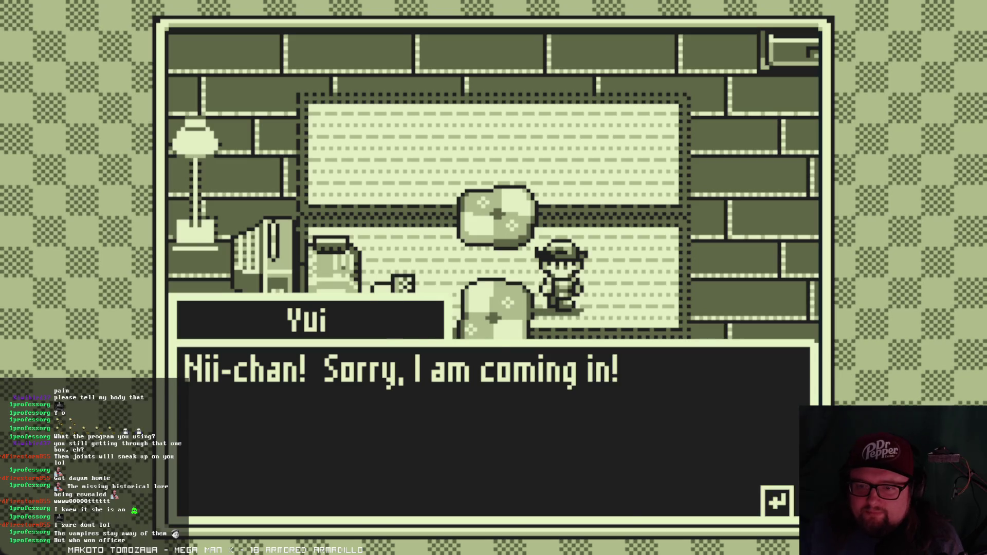
key("Return")
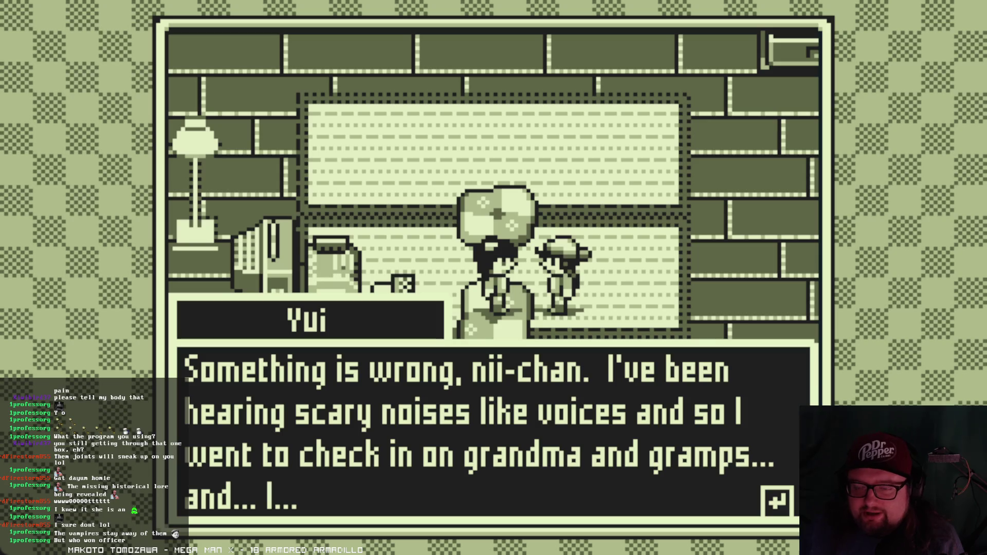
key("Return")
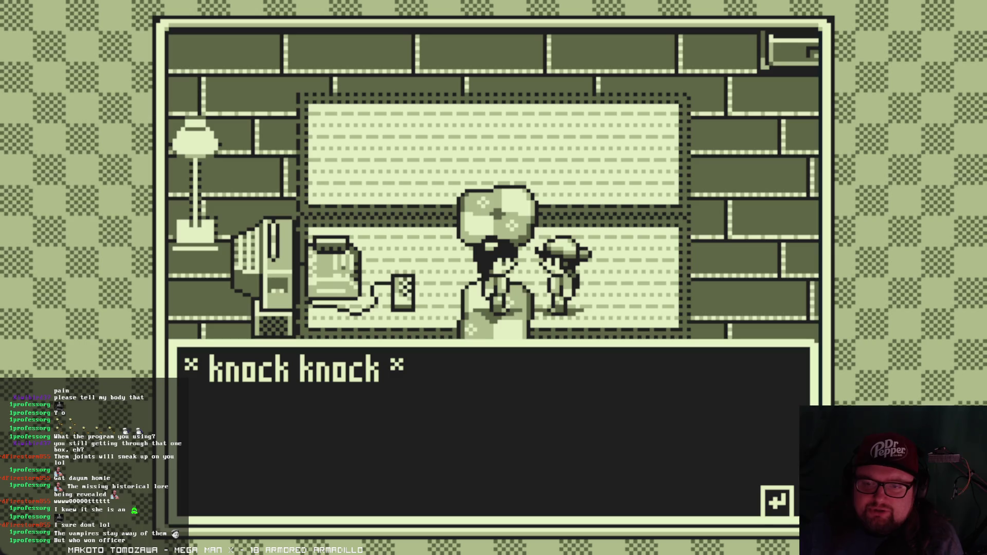
key("Return")
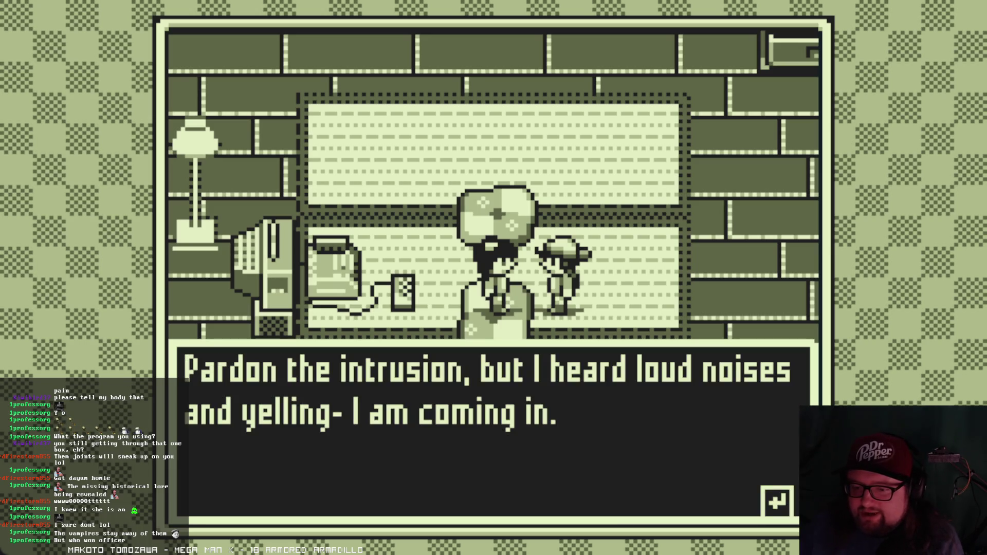
key("Return")
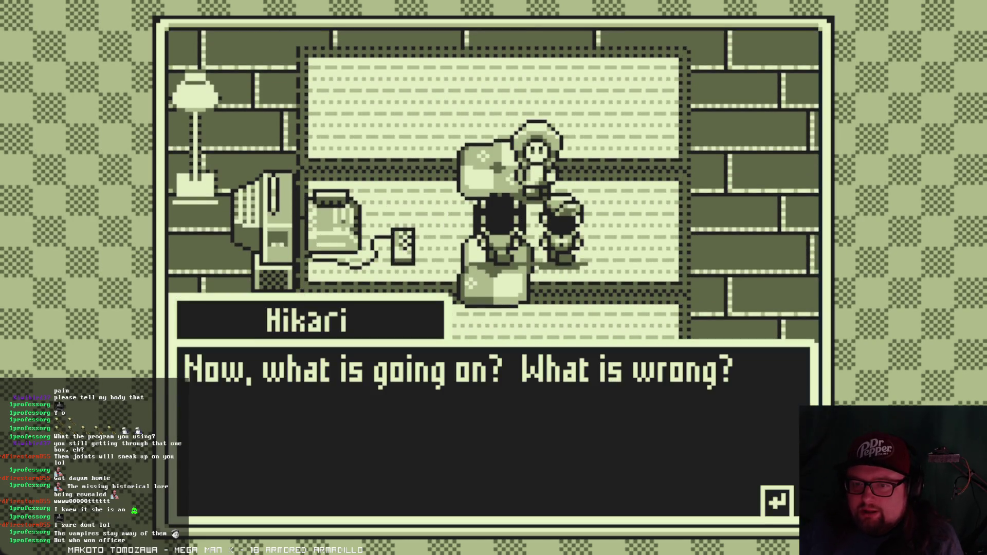
key("Return")
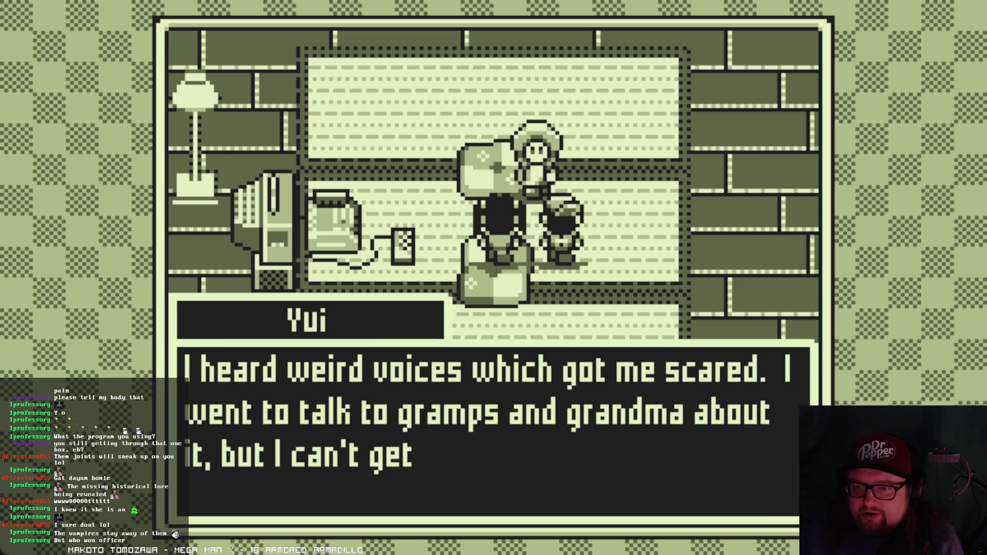
key("Return")
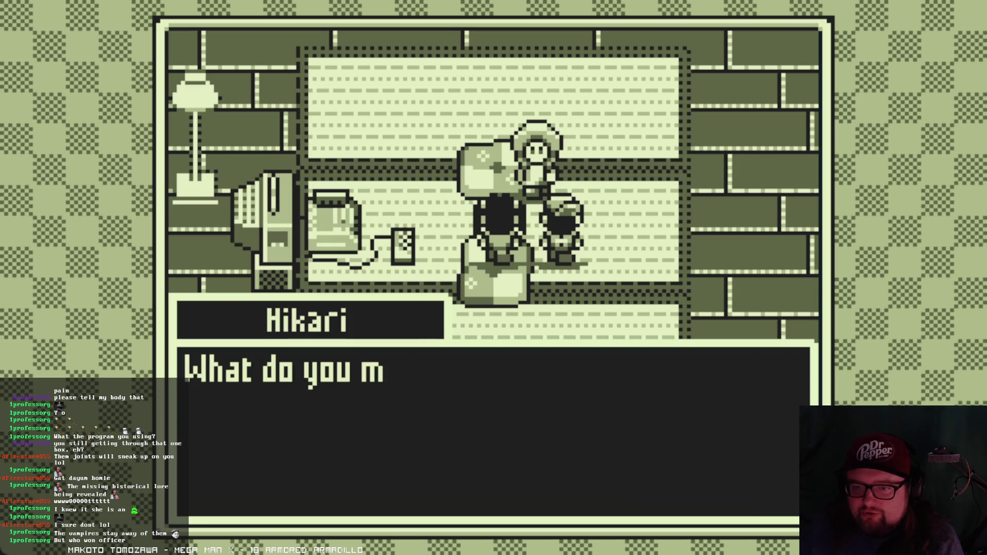
key("Return")
key("Return")
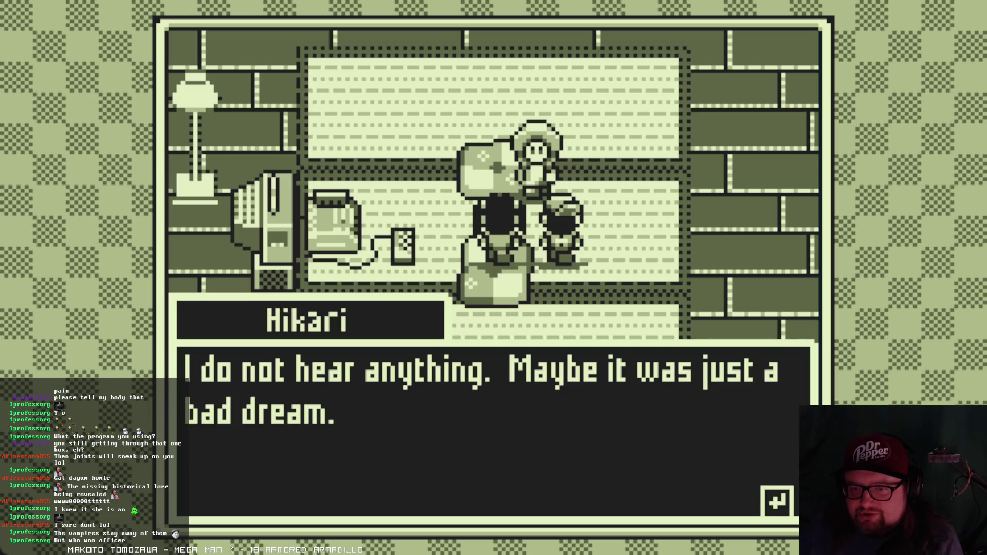
key("Return")
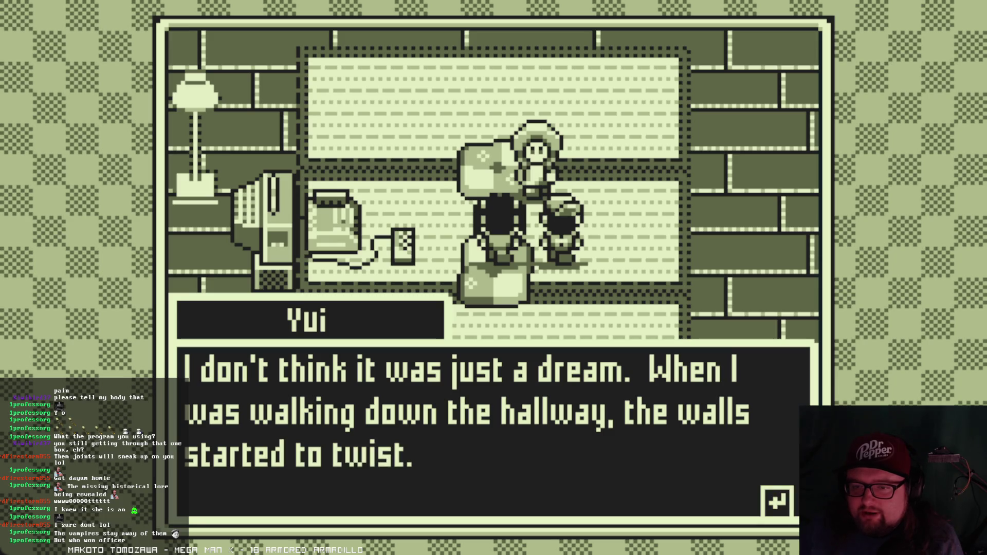
key("Return")
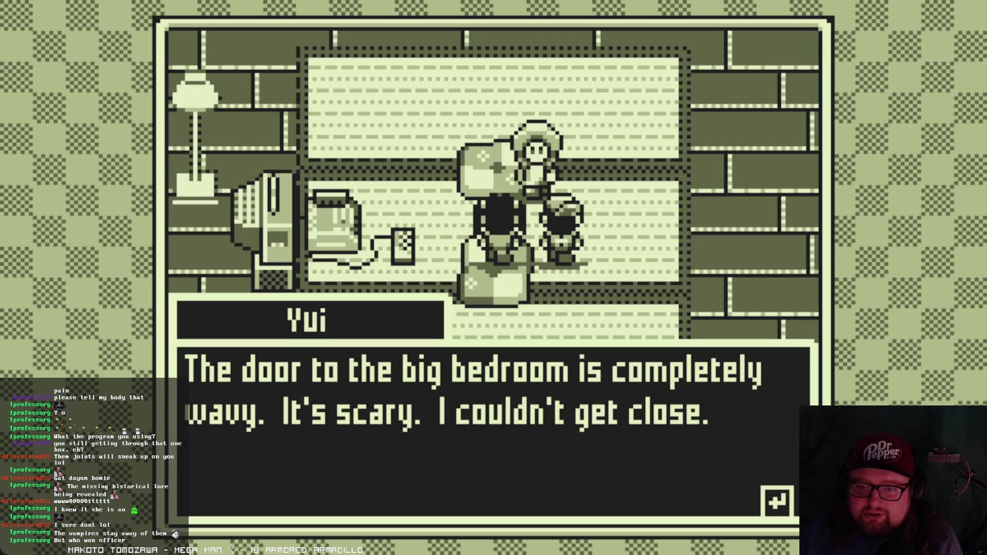
key("Return")
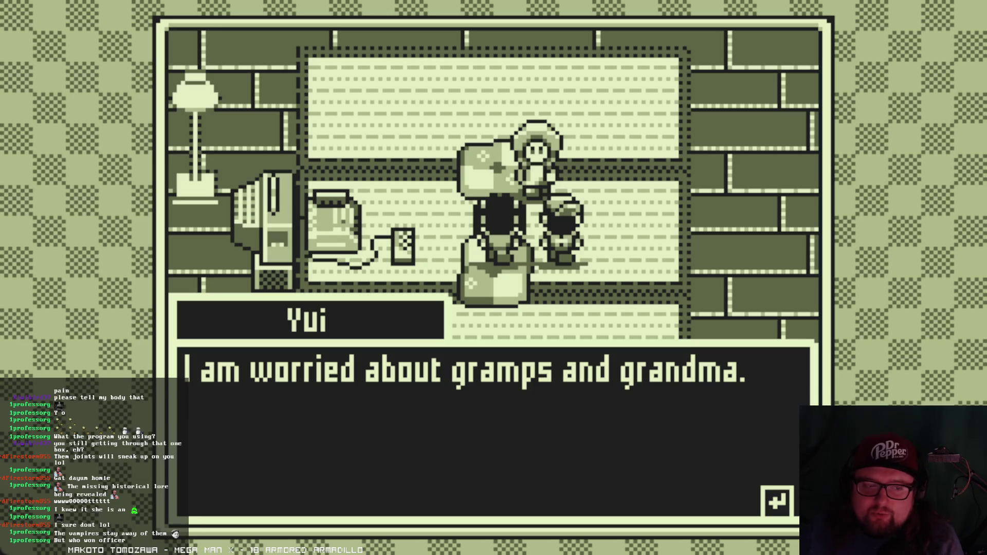
- Advance Hikari's temple suggestion and the check on the grandparents to the scene's close
key("Return")
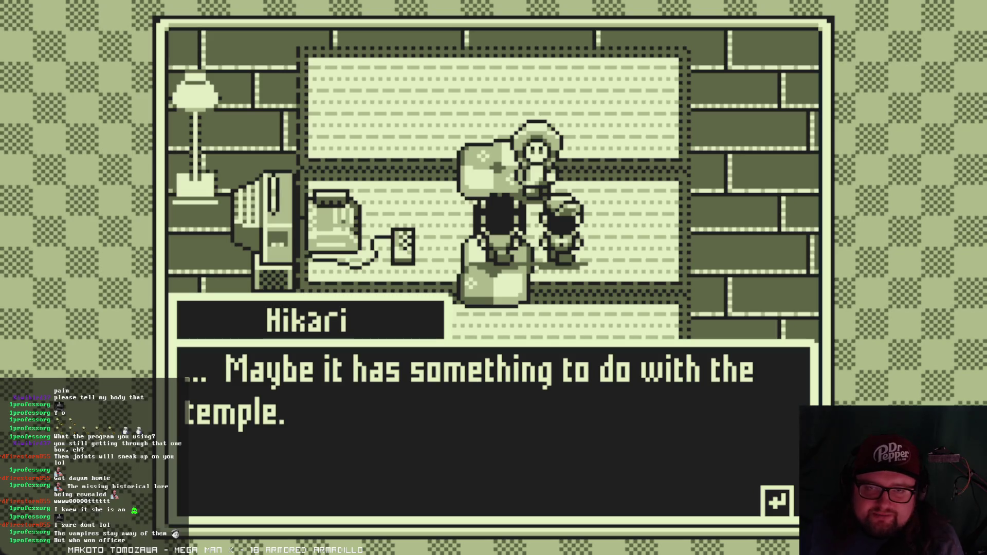
key("Return")
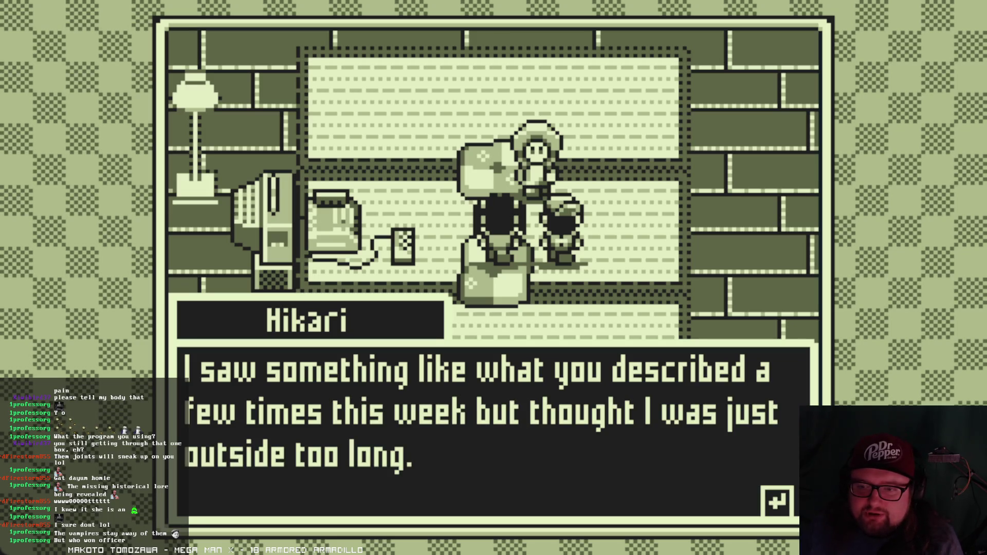
key("Return")
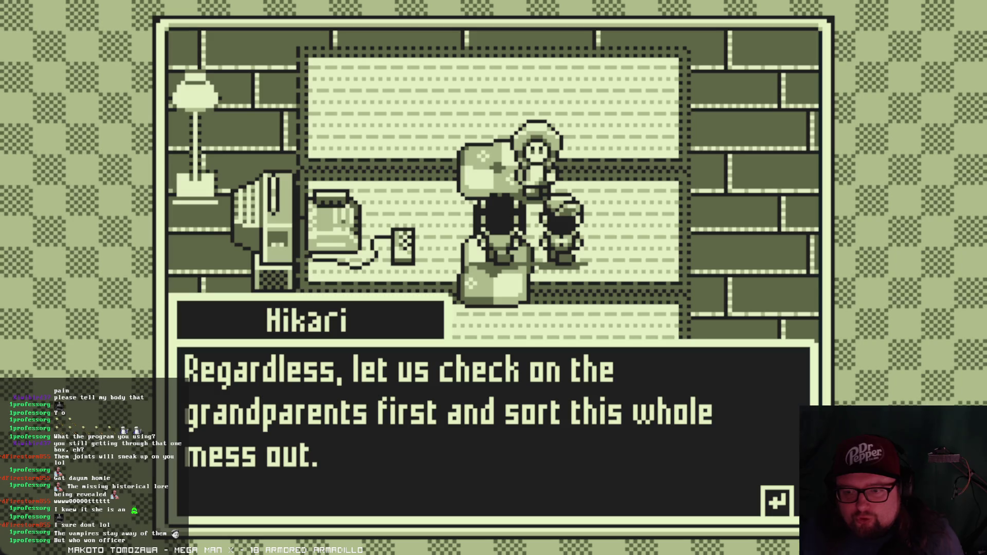
key("Return")
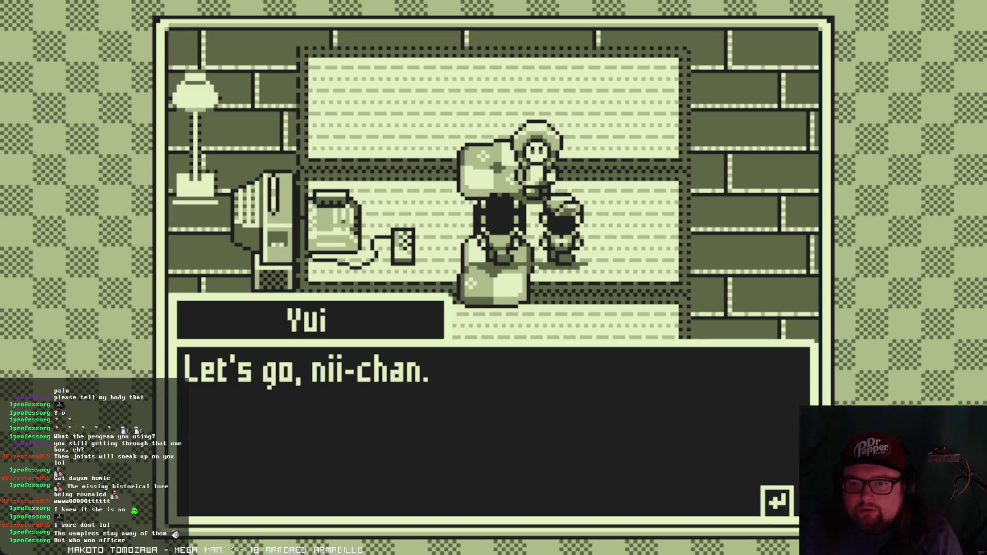
key("Return")
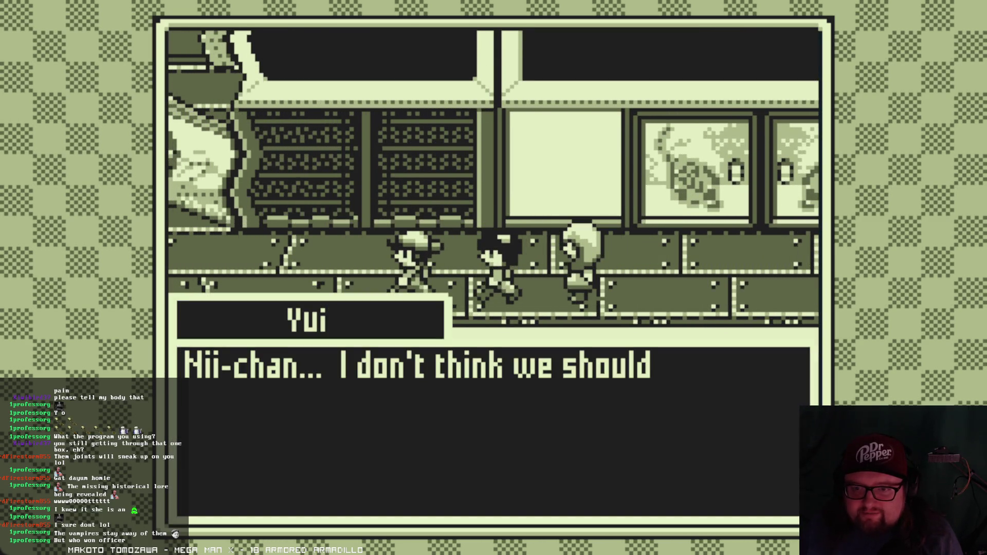
- Advance Hikari's temple remark and the blocked-way line as the party walks the corridor
key("Return")
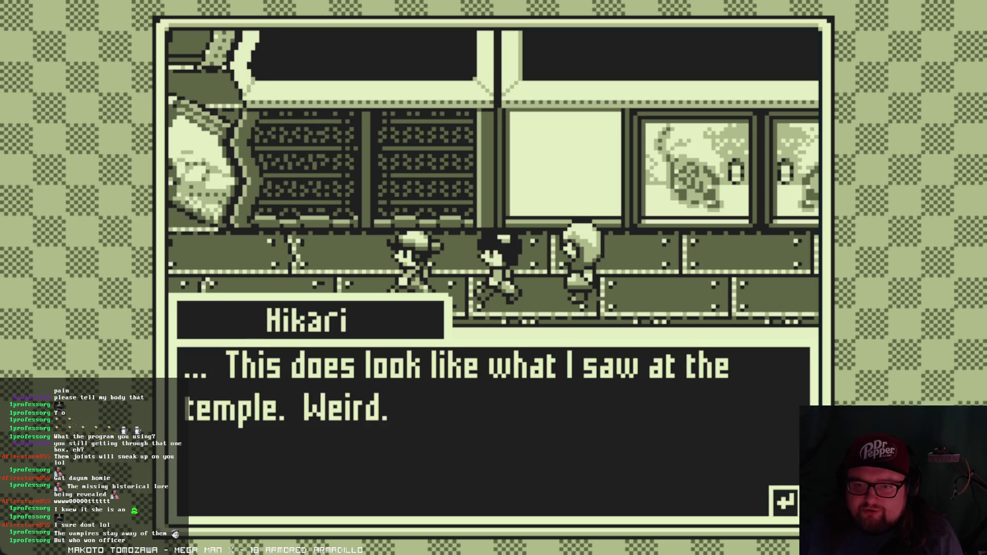
key("Return")
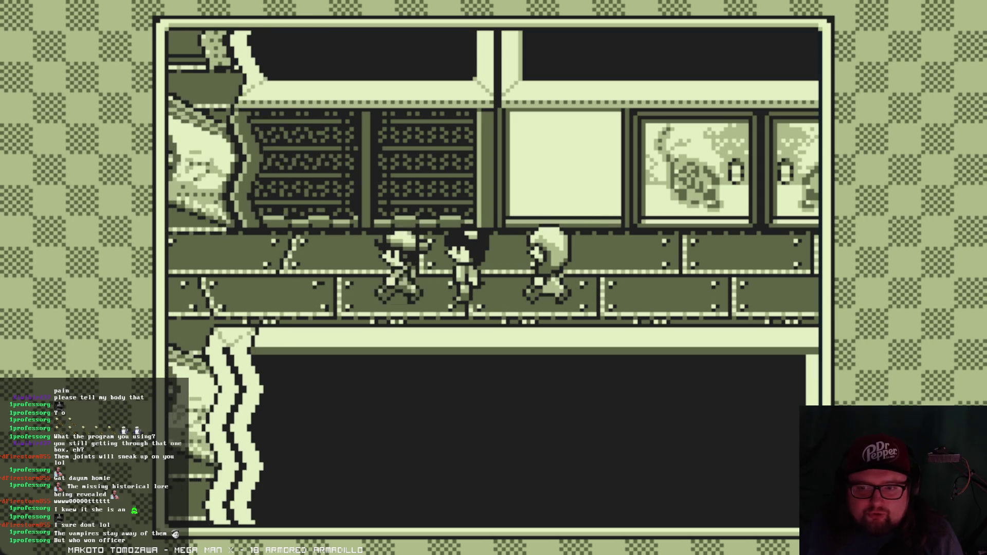
key("Right")
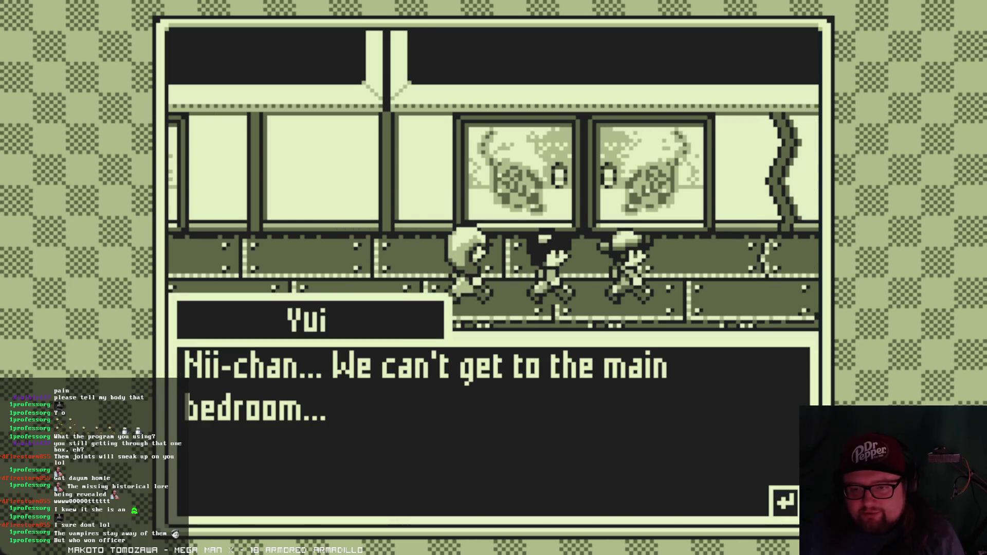
key("Return")
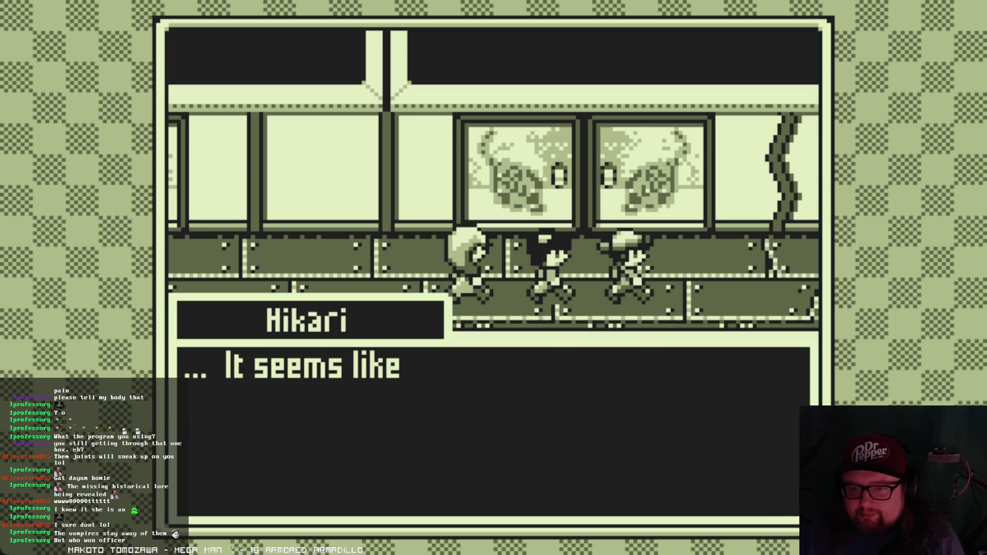
key("Return")
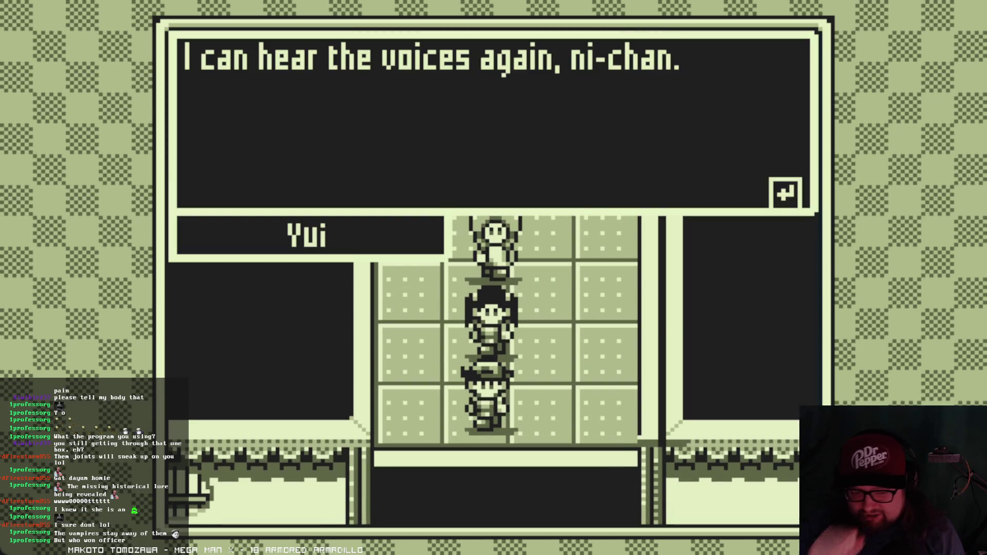
- Advance Yui's line and Hikari's reply about the voices until the scene moves outside
key("Return")
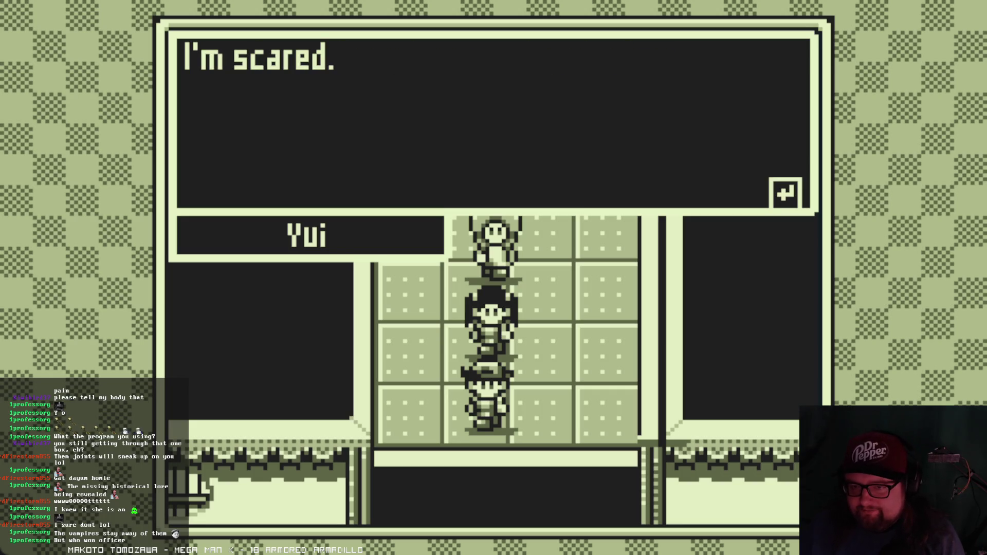
key("Return")
key("Return")
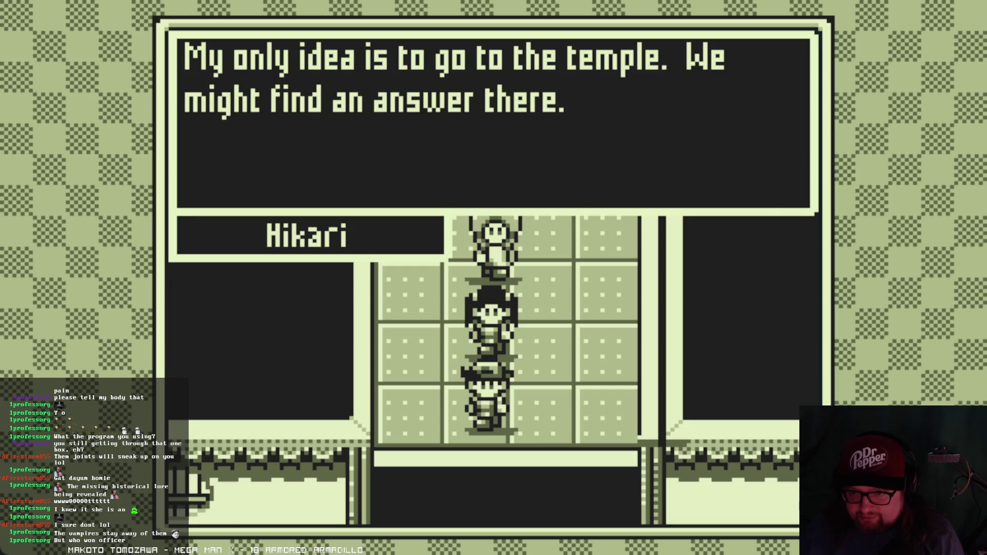
key("Return")
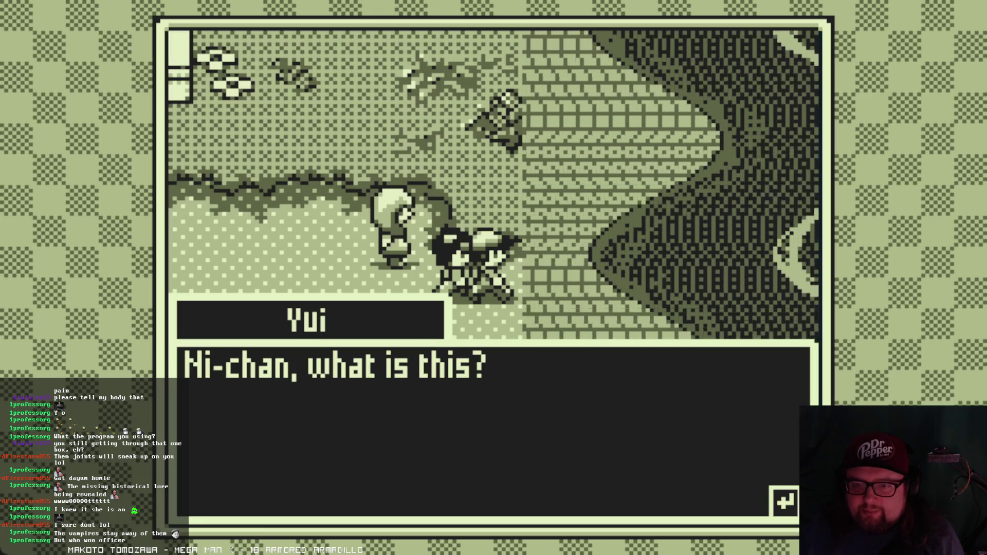
- Advance through Yui's lines about the twisted road until the conversation closes
key("Return")
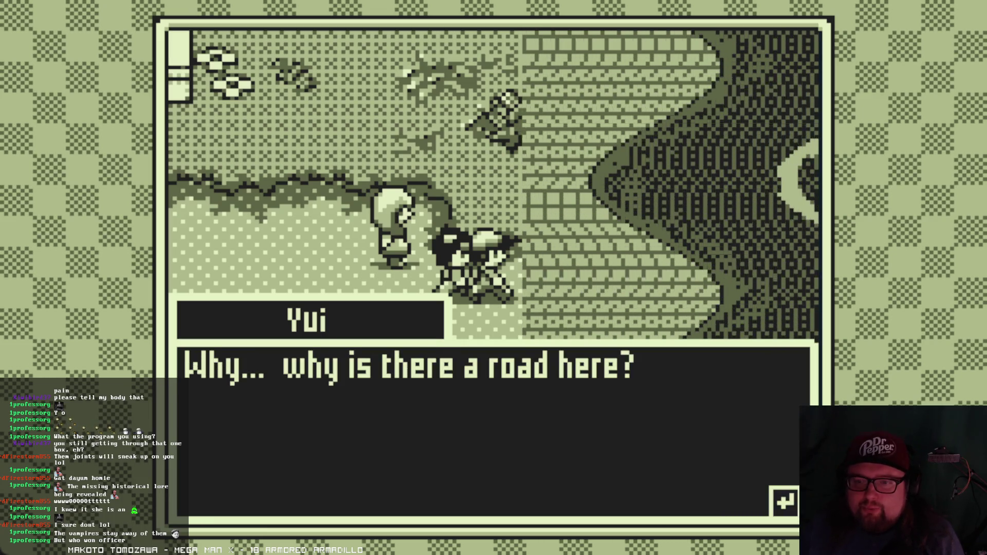
key("Return")
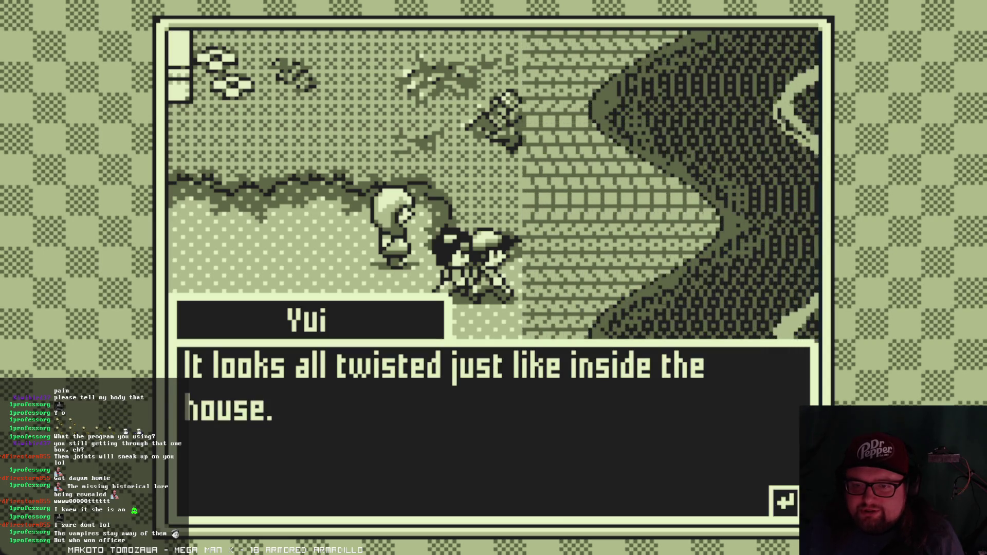
key("Return")
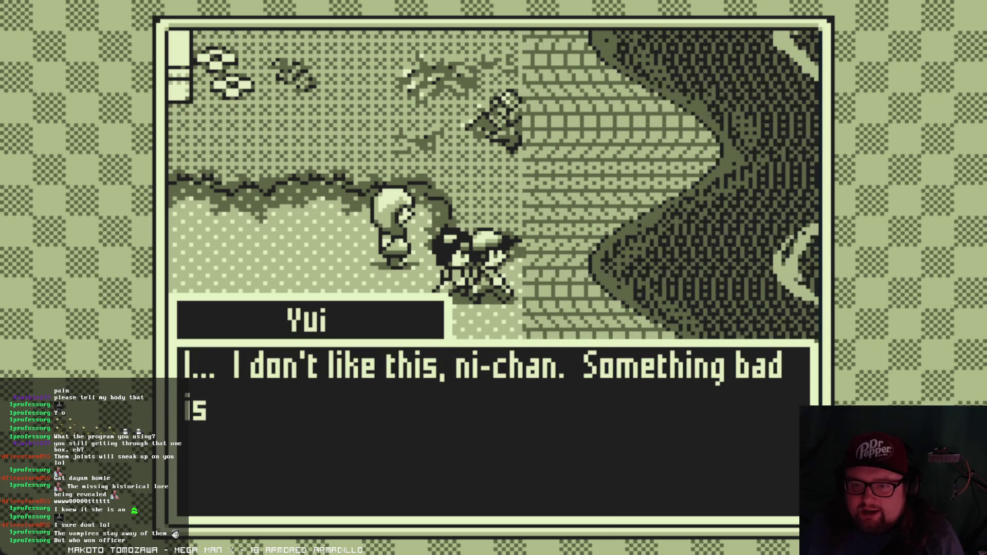
key("Return")
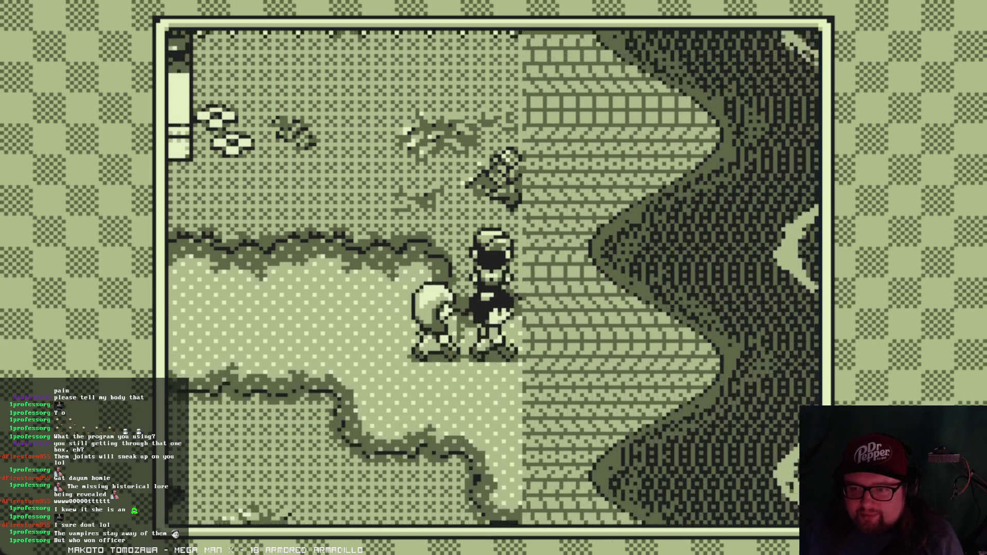
- Walk the party up the path beside the fenced yard with the arrow keys
key("Up")
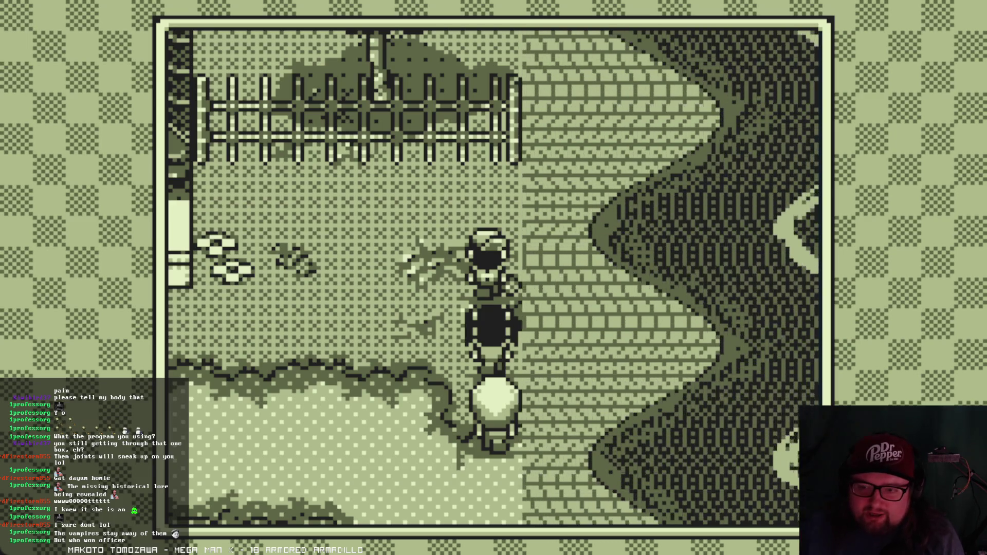
key("Left")
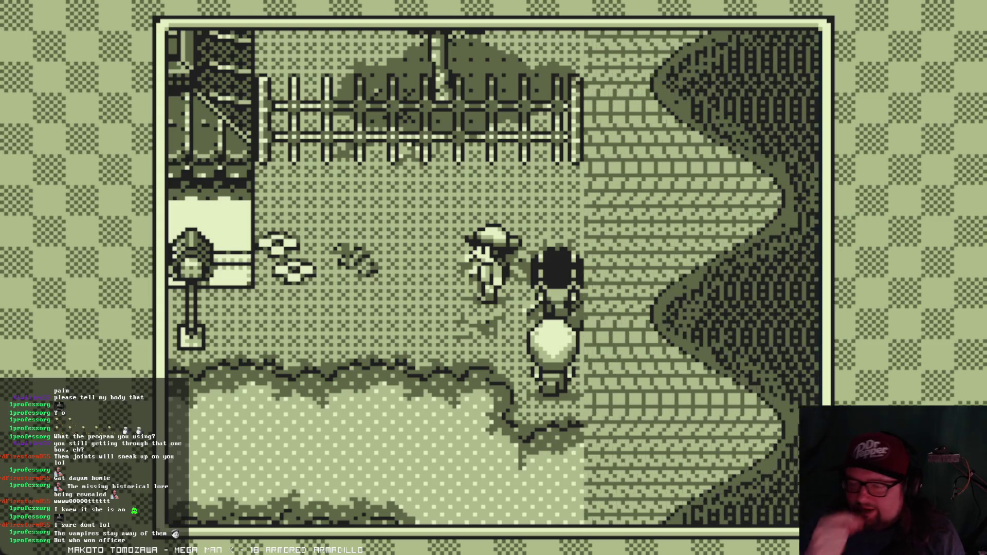
key("Left")
key("Down")
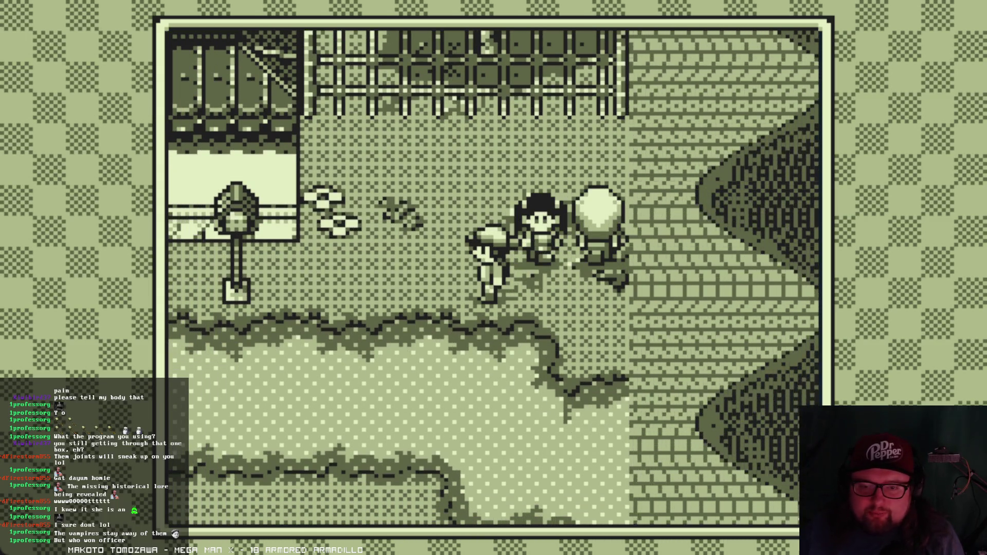
key("Down")
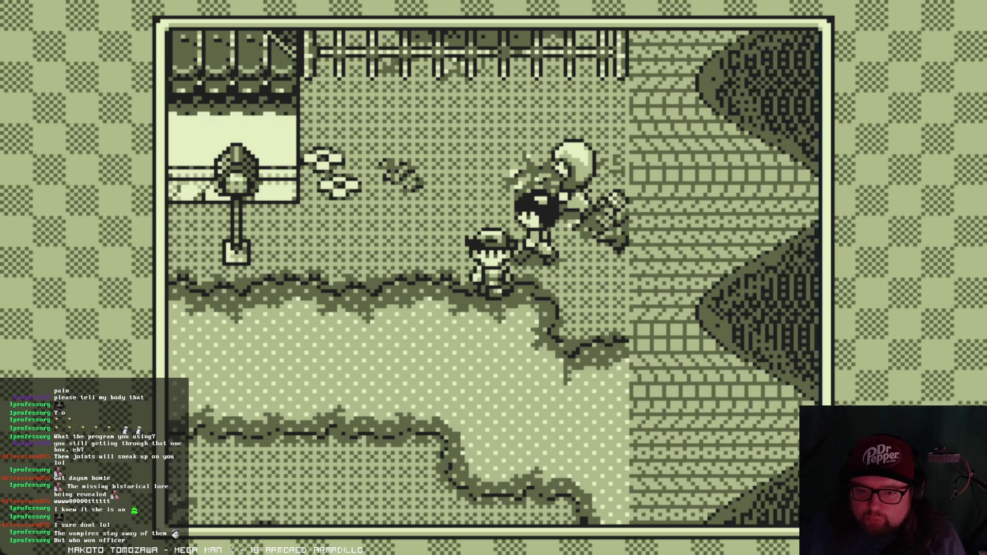
key("Left")
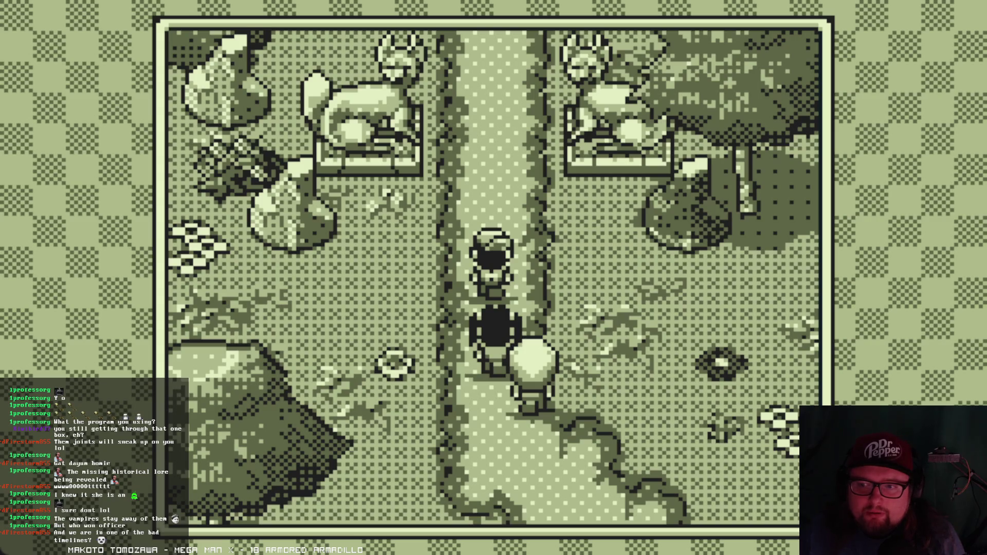
- Walk the party north between the fox statues into the forest clearing
key("Up")
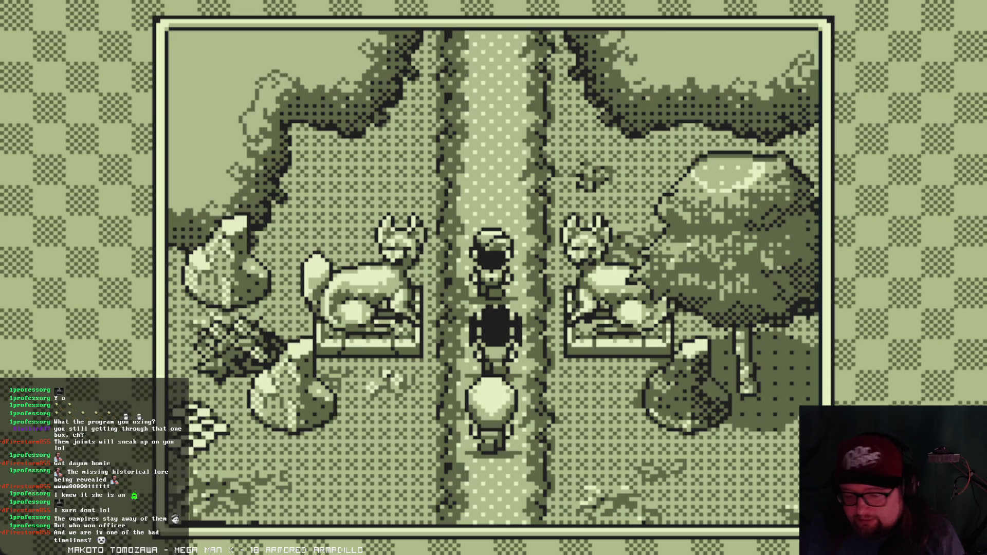
key("Up")
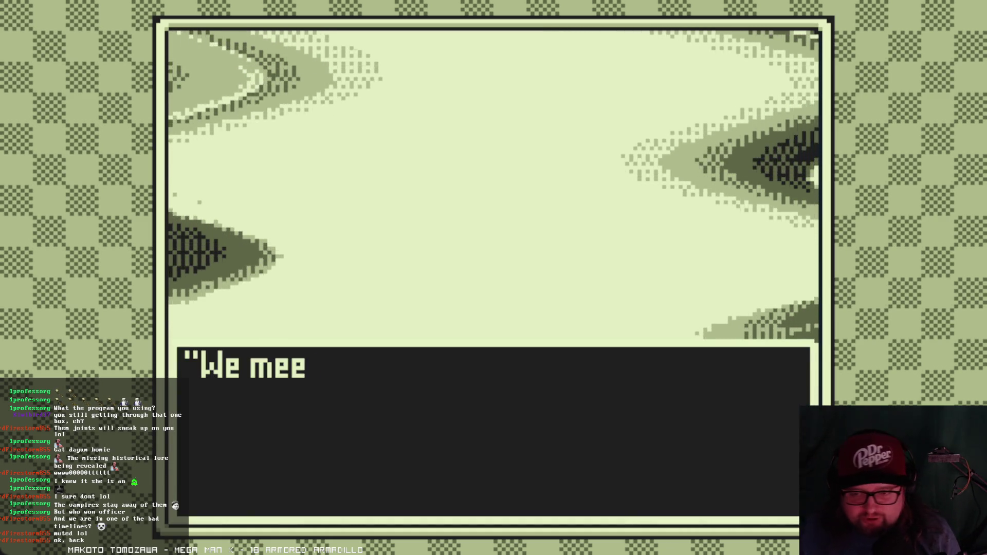
- Advance past the strange man's greeting to his reply about dreams
key("z")
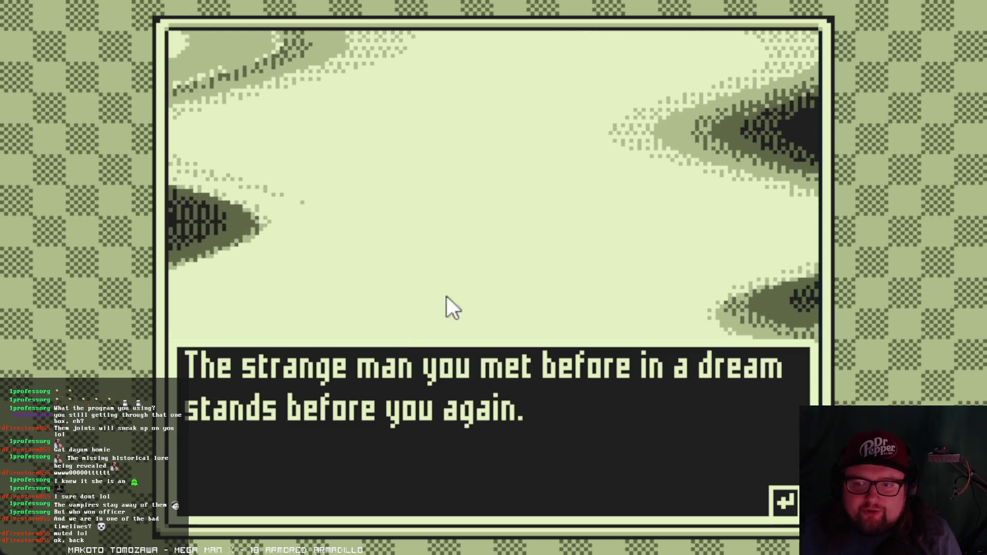
key("Return")
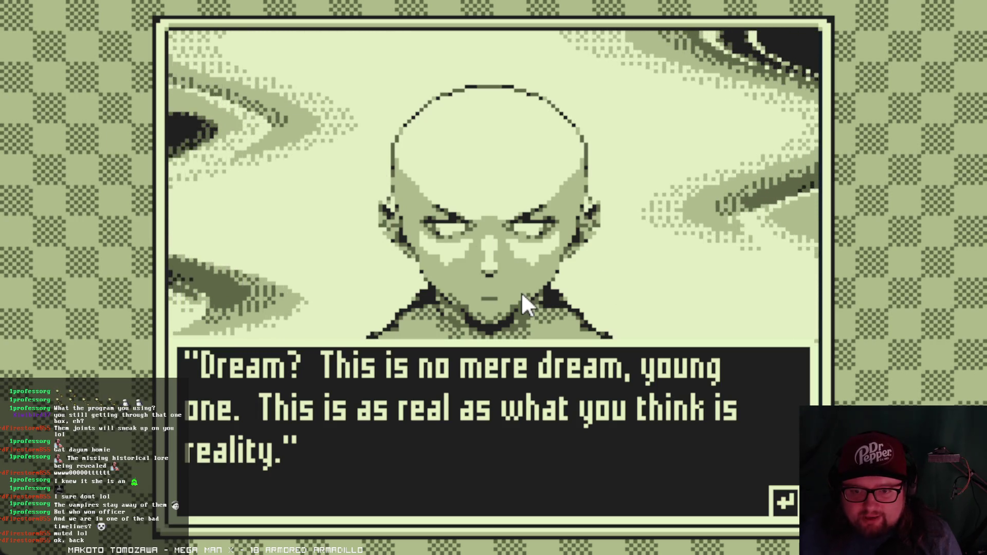
- Advance the stranger's lines until he gives his name as 'The Word'
key("Return")
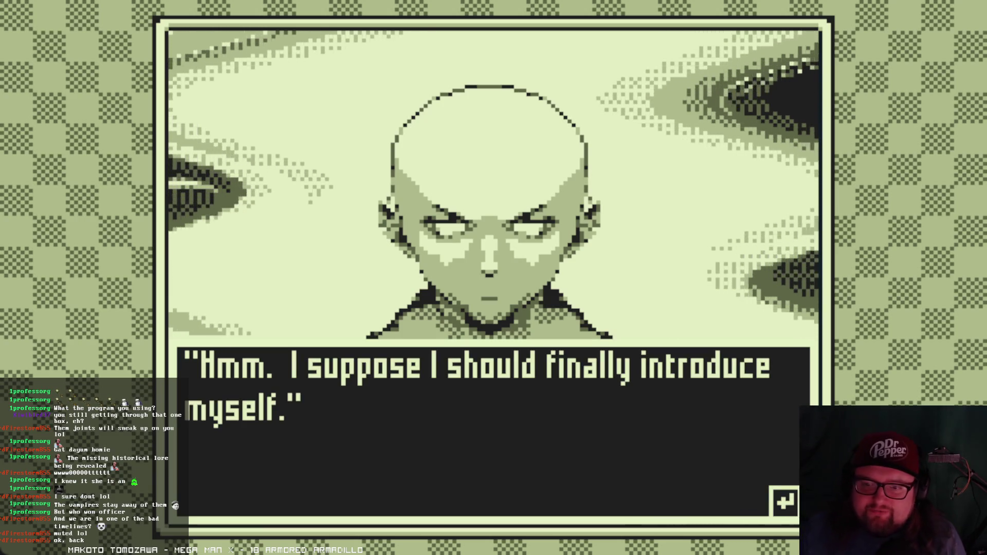
key("Return")
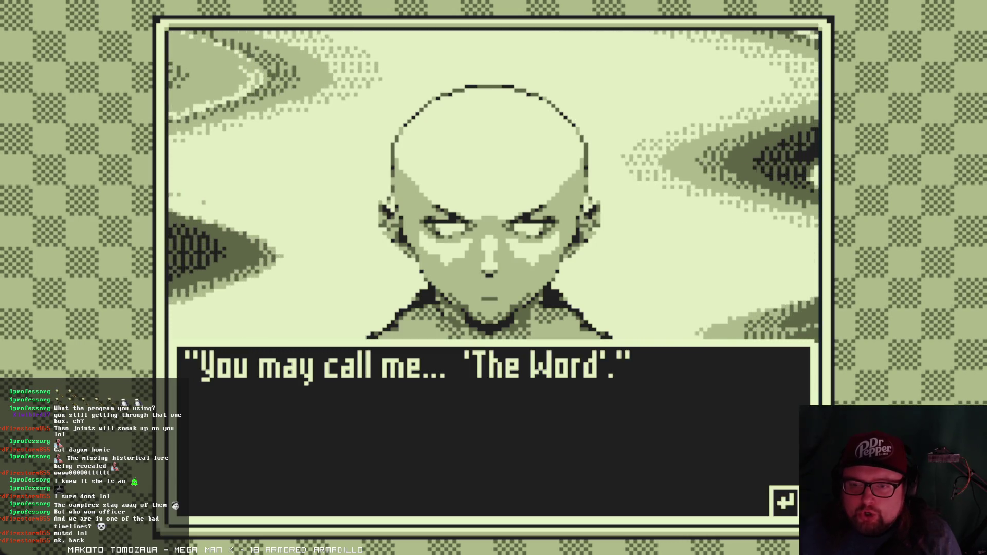
key("Return")
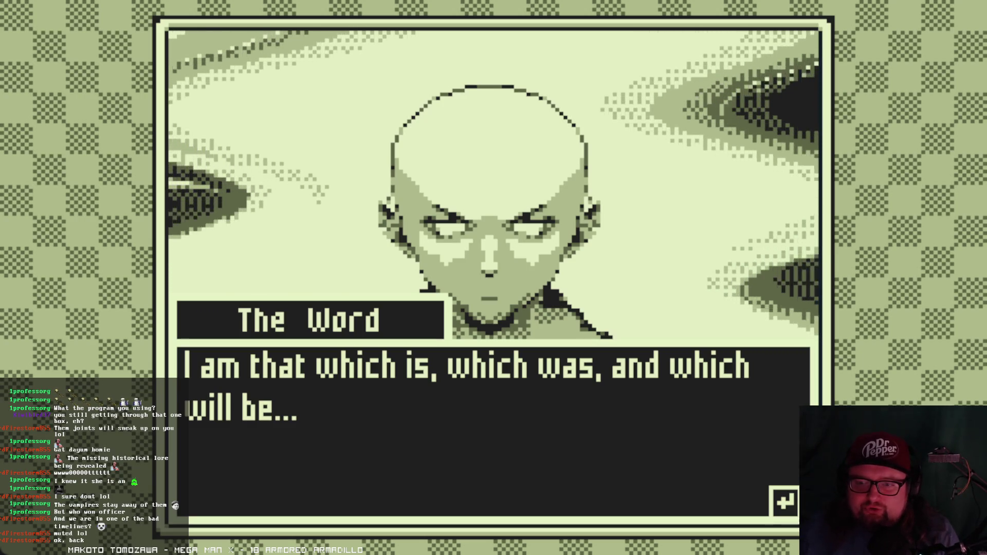
- Advance The Word's speech through the device upgrade until party portraits with stat counters appear
key("Return")
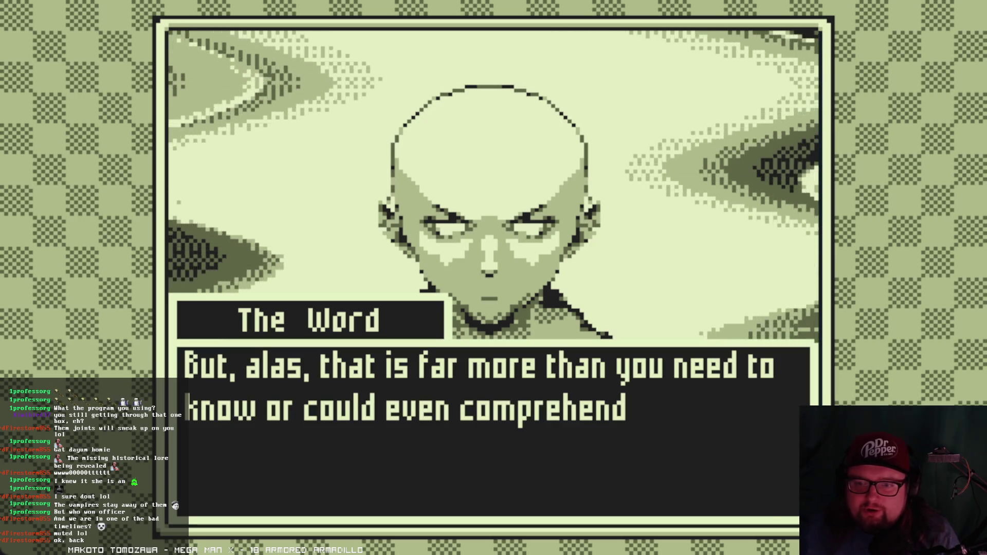
key("Return")
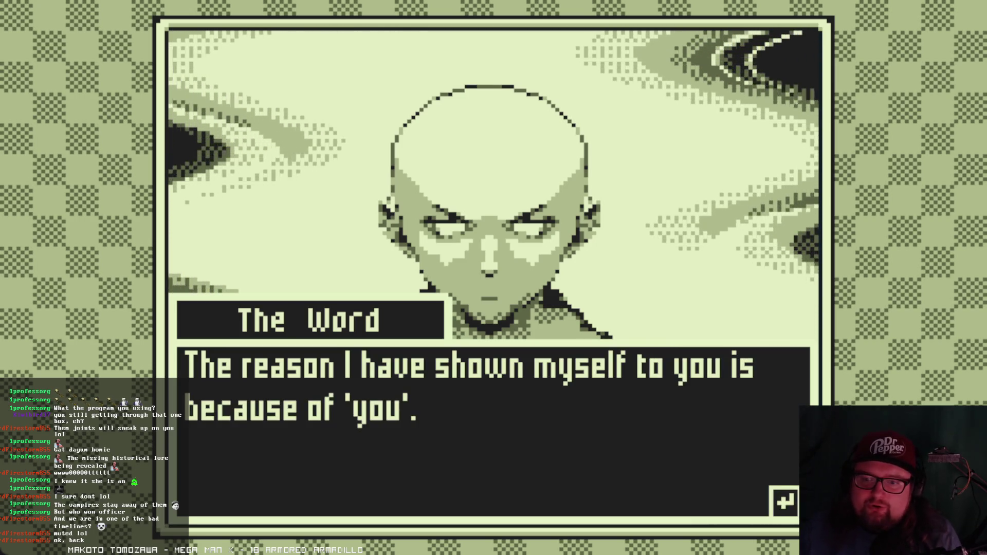
key("Return")
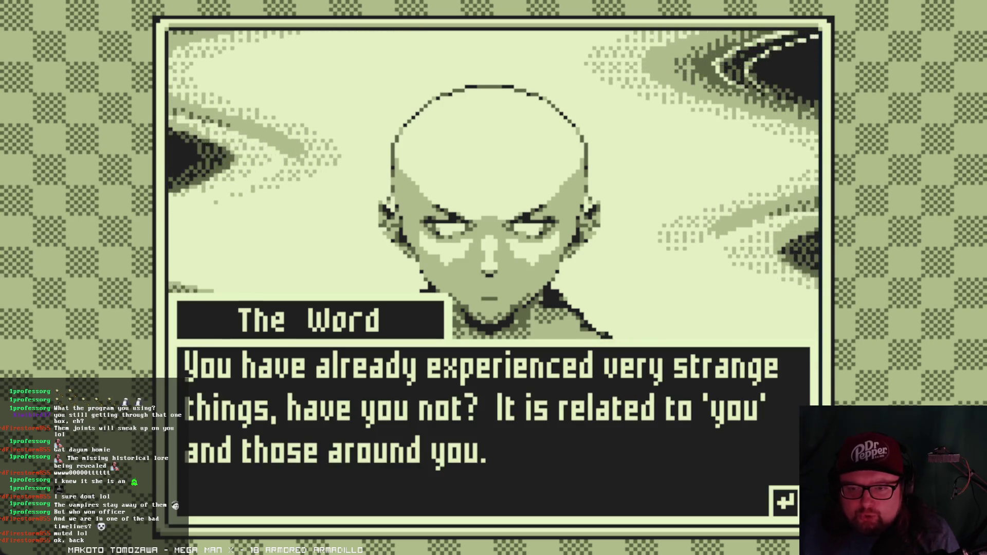
key("Return")
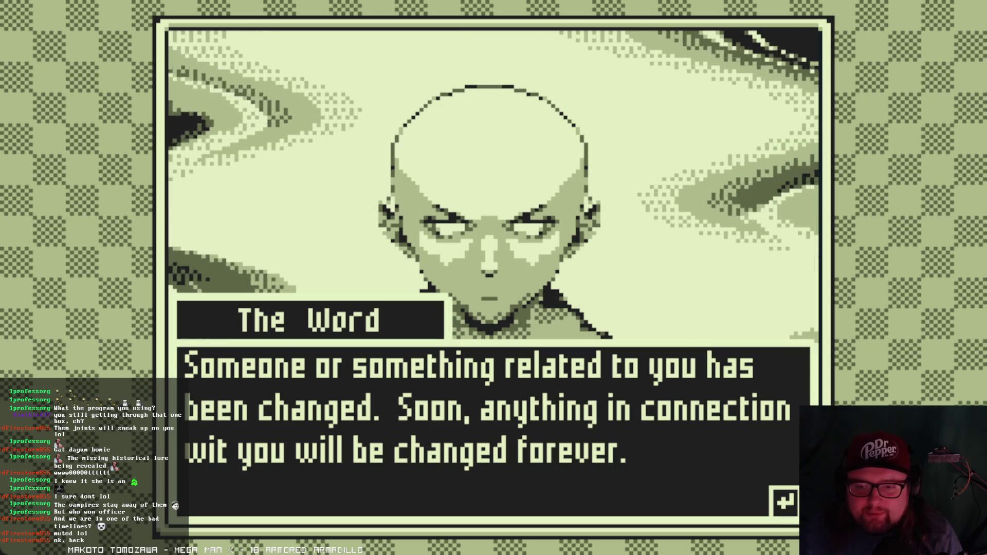
key("Return")
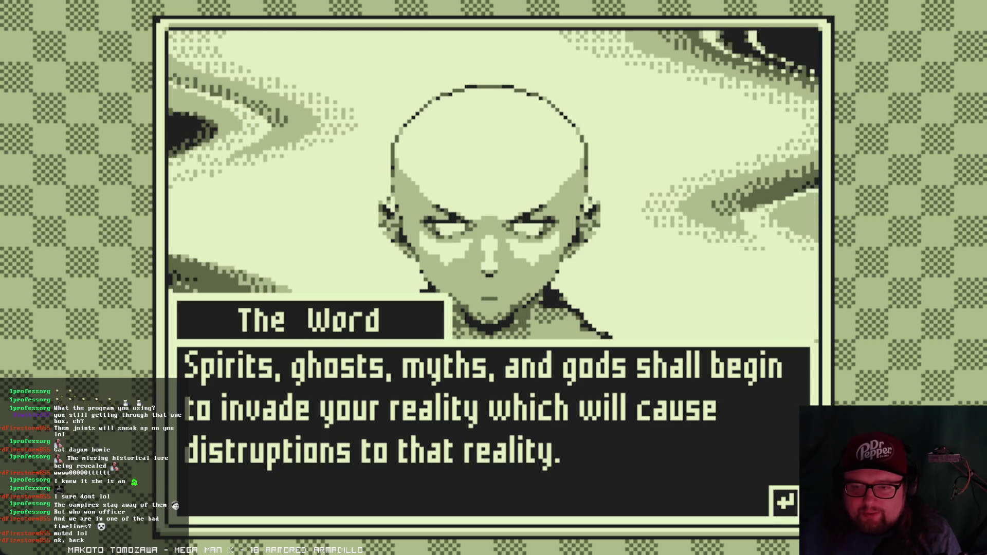
key("Return")
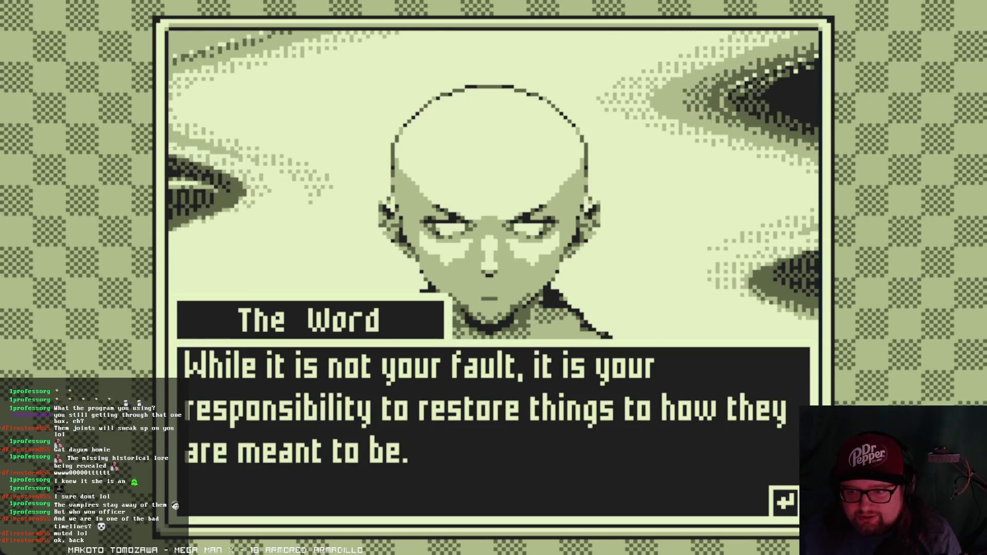
key("Return")
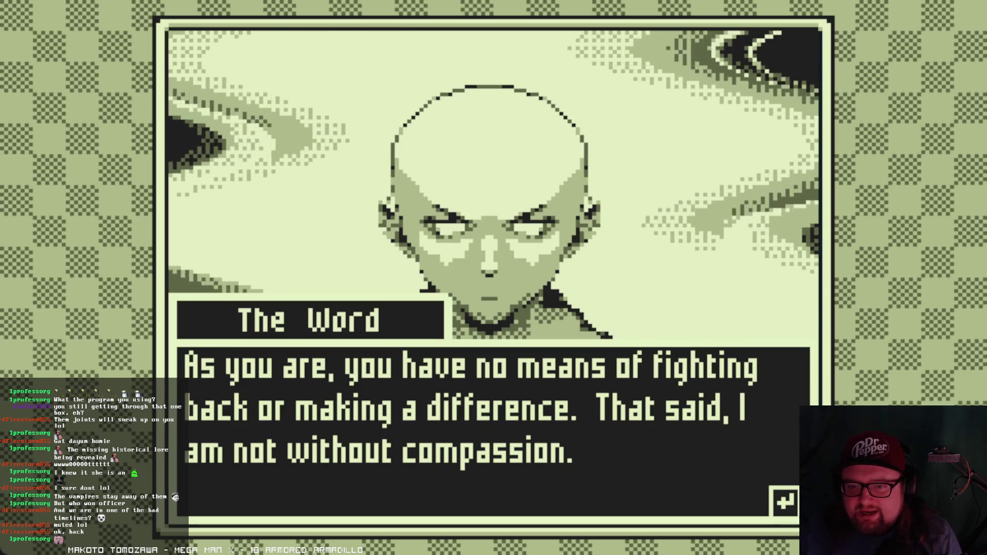
key("Return")
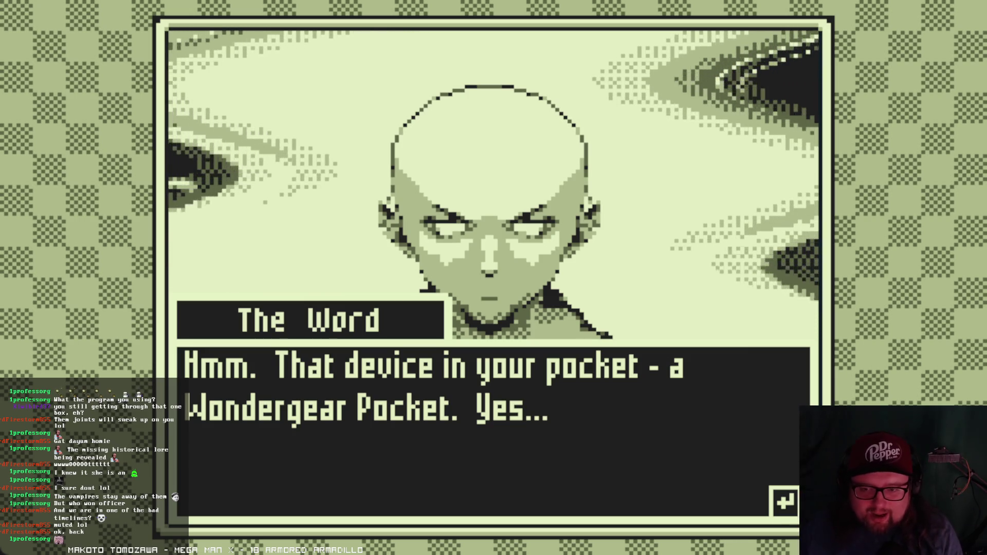
key("Return")
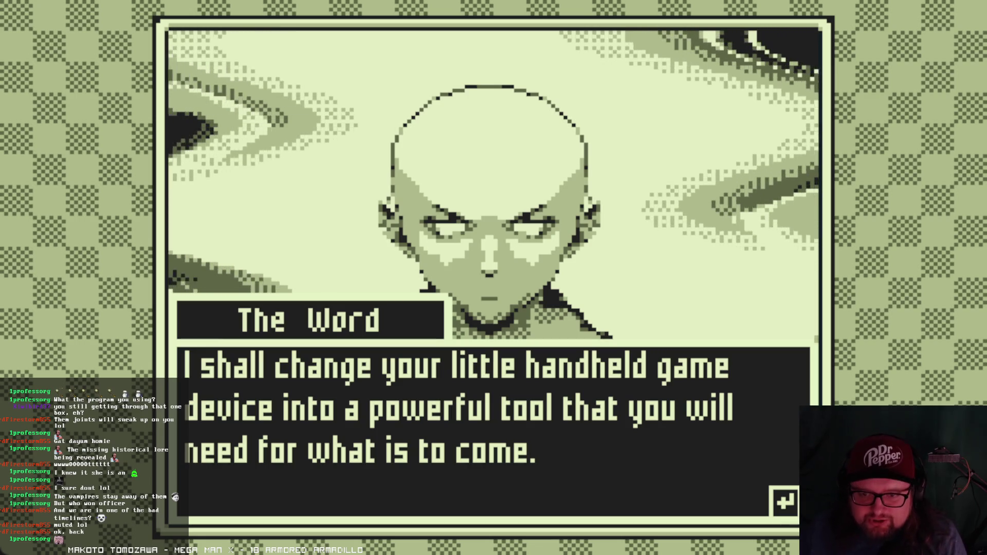
key("Return")
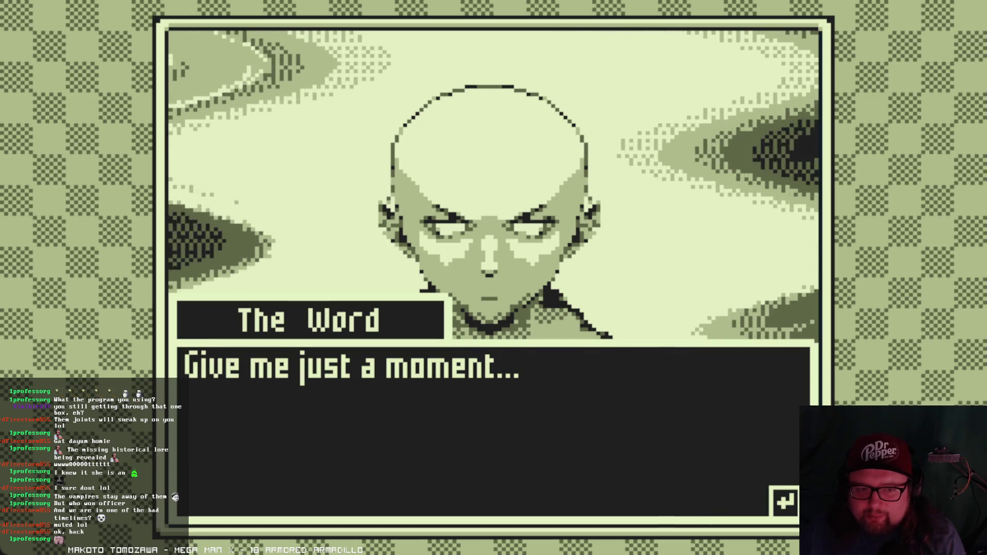
key("Return")
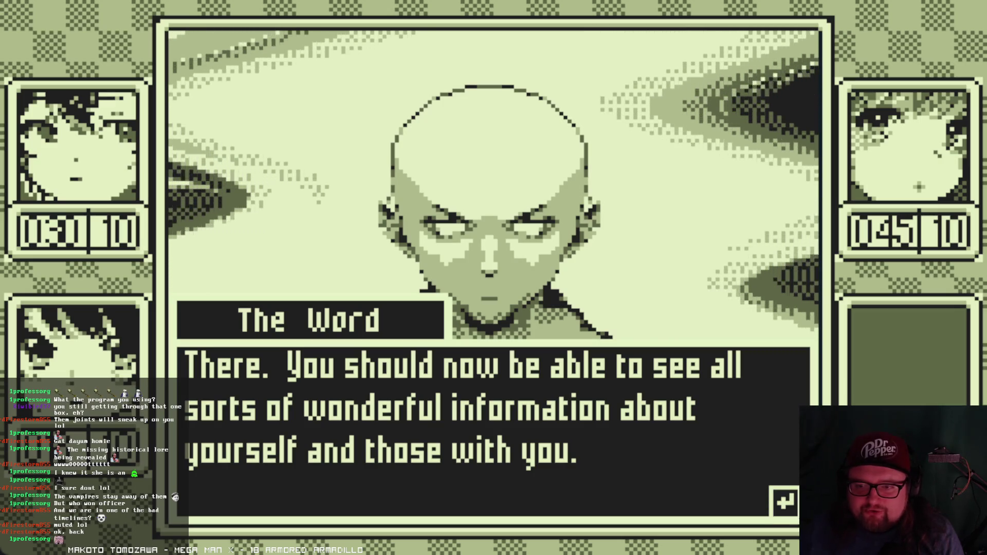
key("Return")
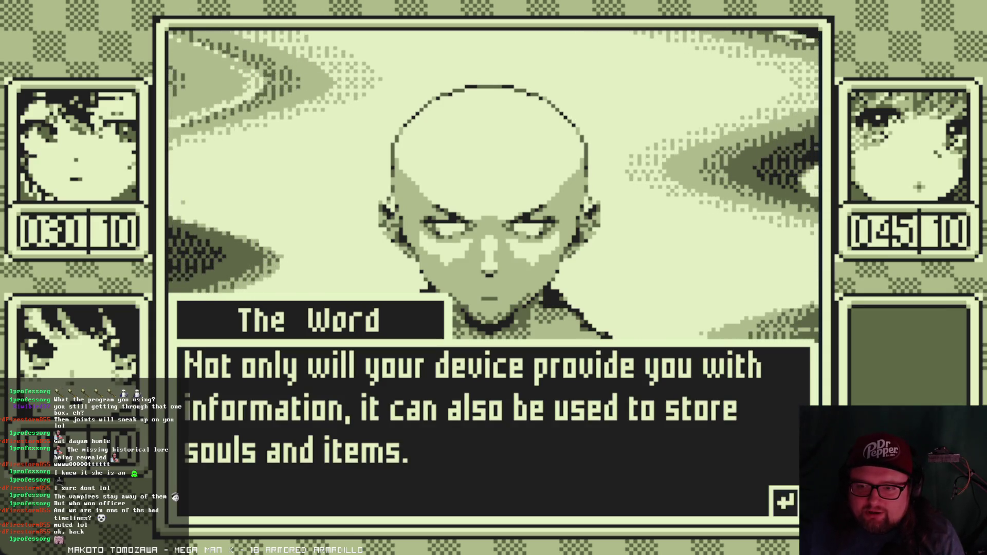
- Collect the Kelpie, Raiju and Salamander soul rewards
key("Return")
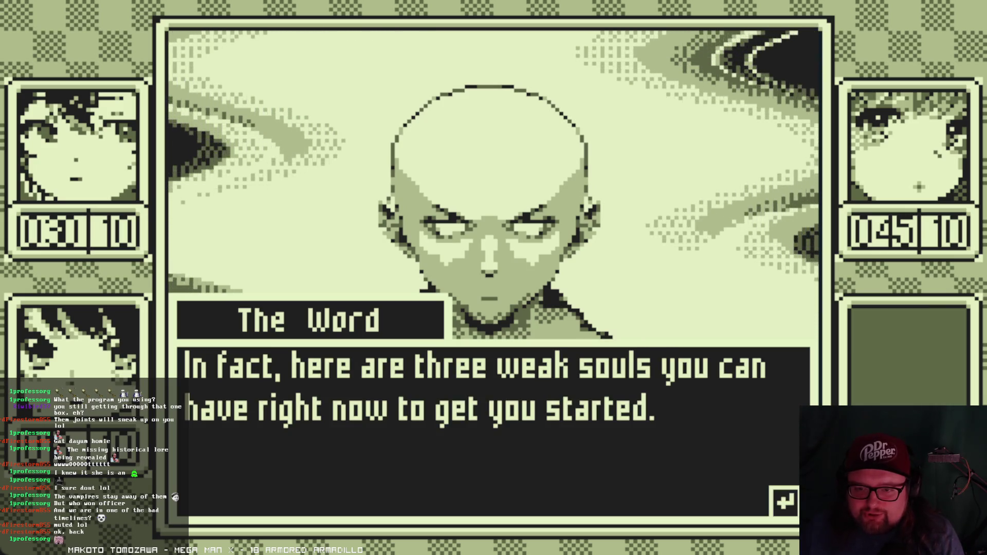
key("Return")
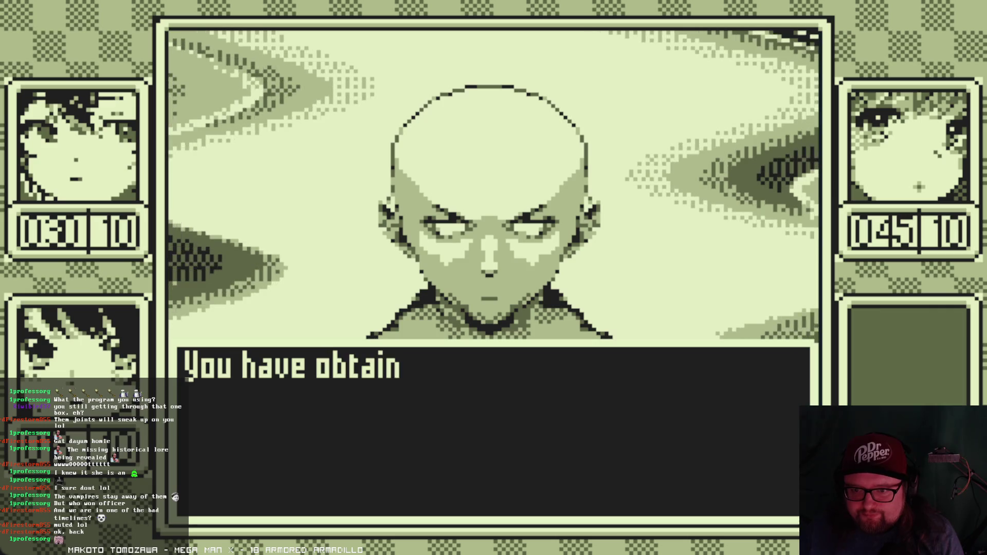
key("Return")
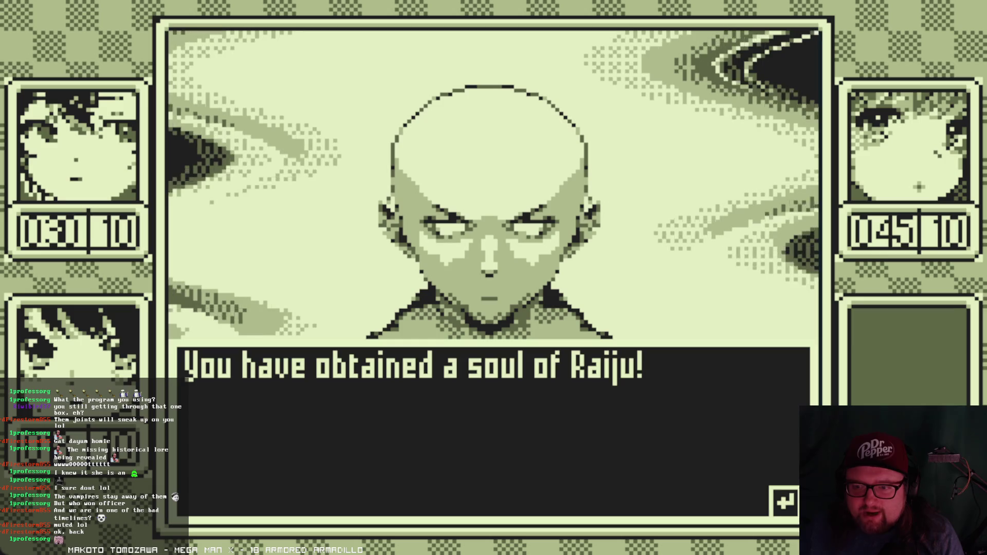
key("Return")
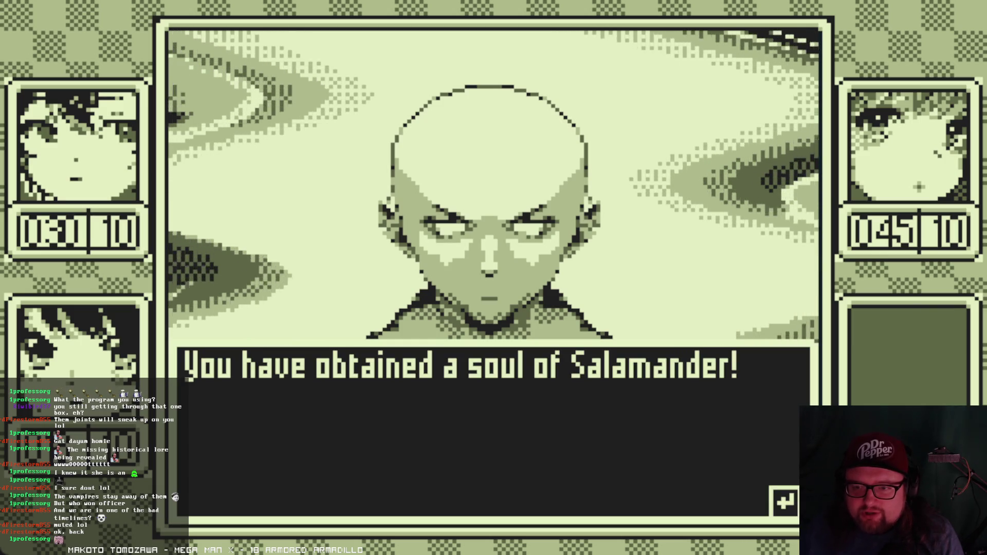
key("Return")
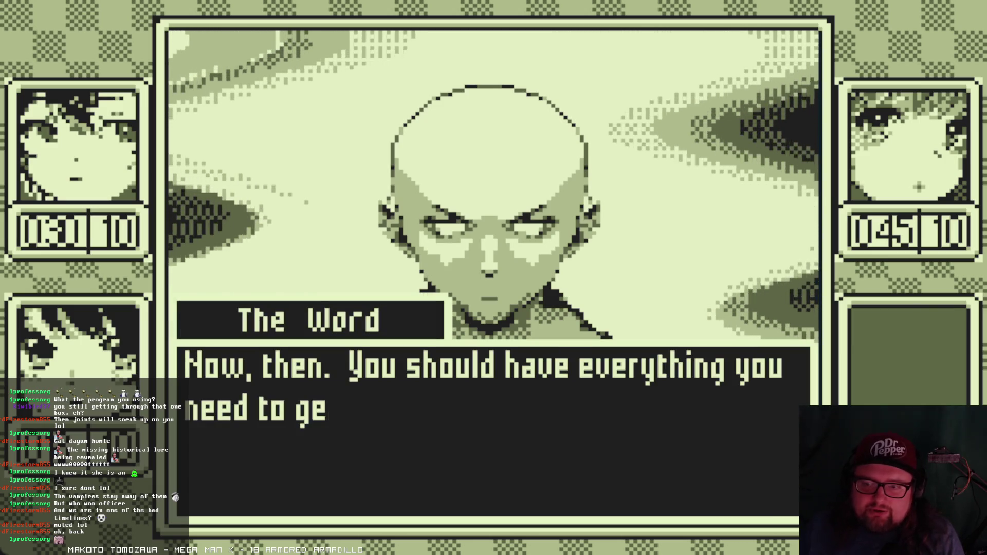
- Advance The Word's remaining lines through 'Until we meet again' back to the forest map
key("Return")
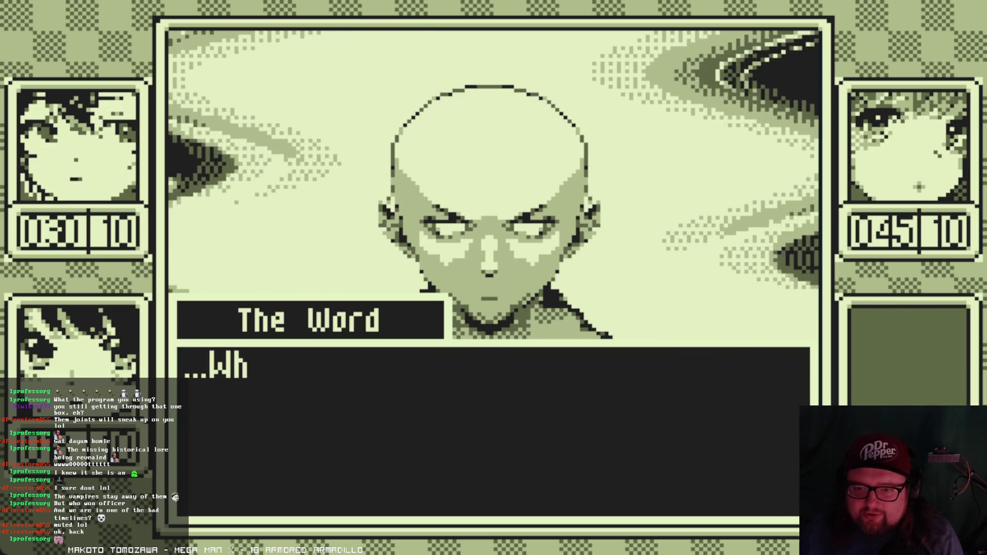
key("Return")
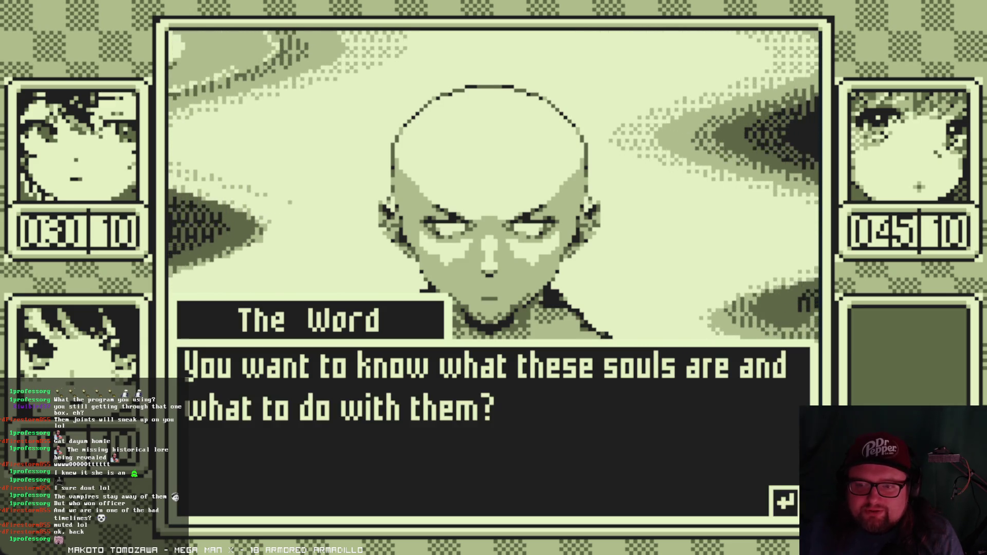
key("Return")
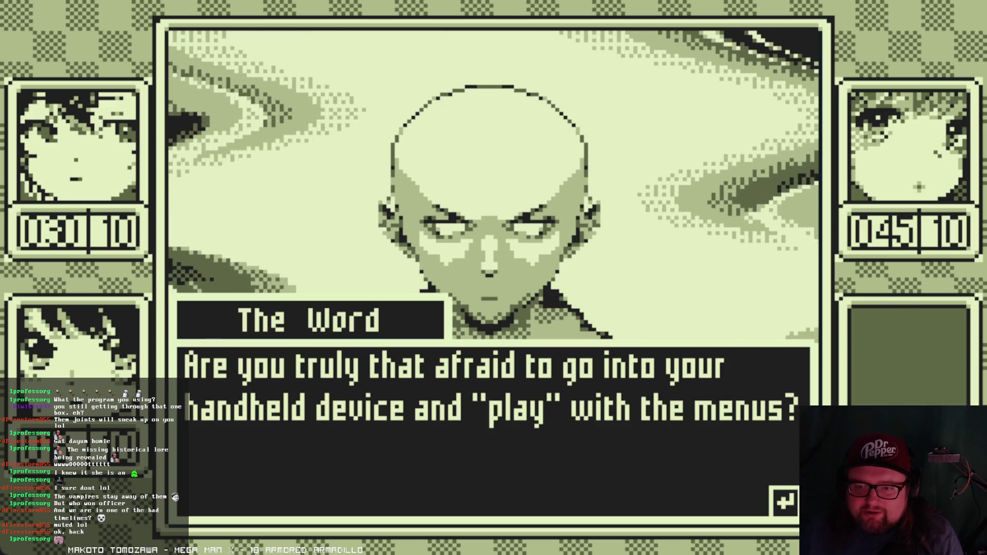
key("Return")
key("Return")
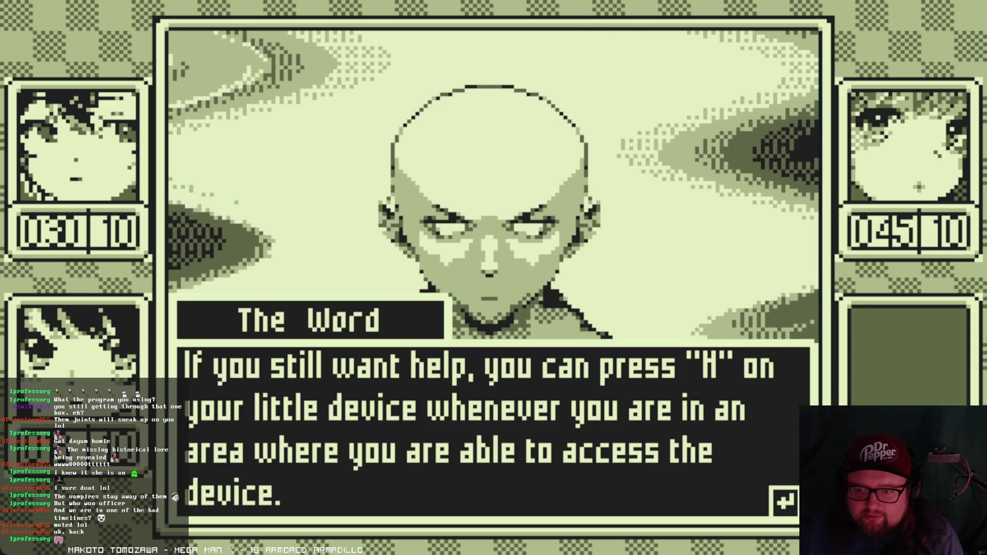
key("Return")
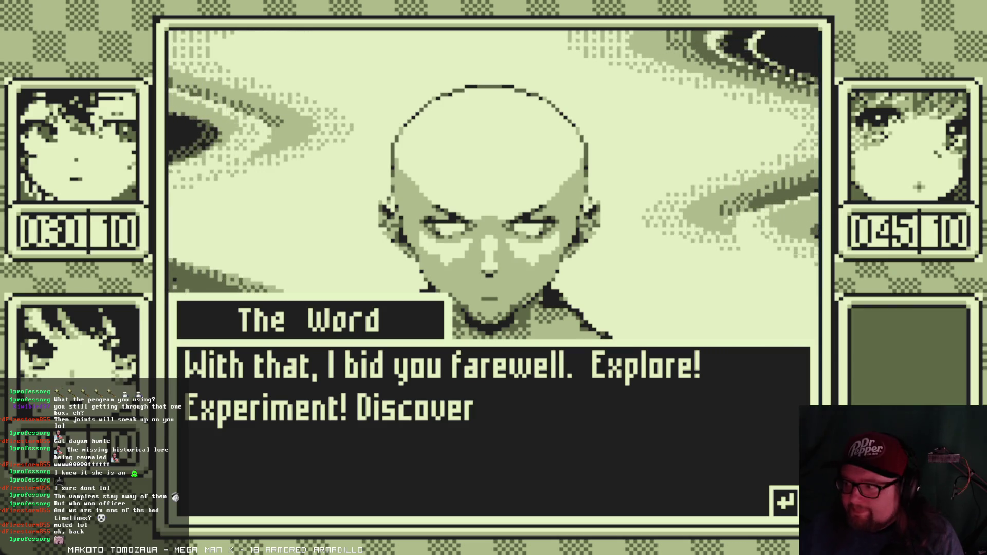
key("Return")
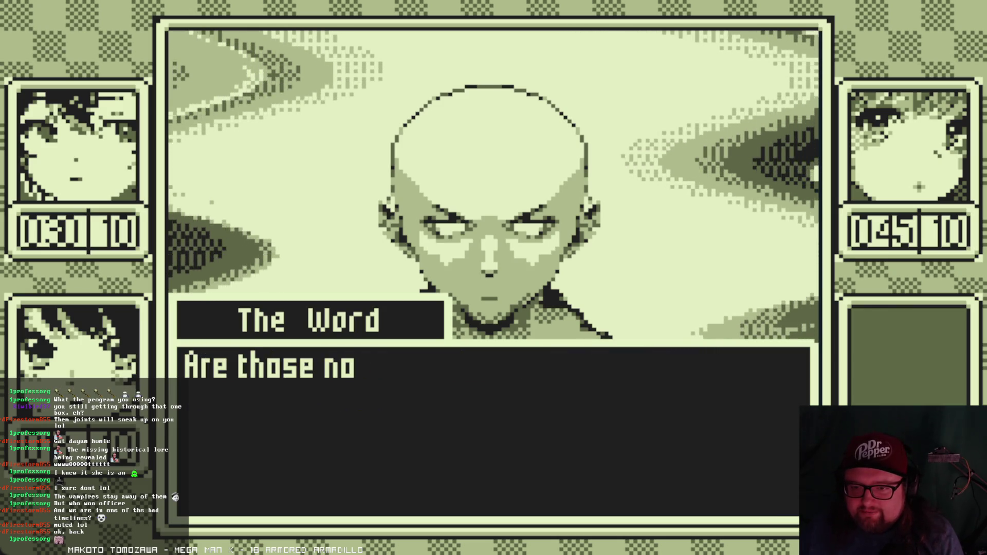
key("Return")
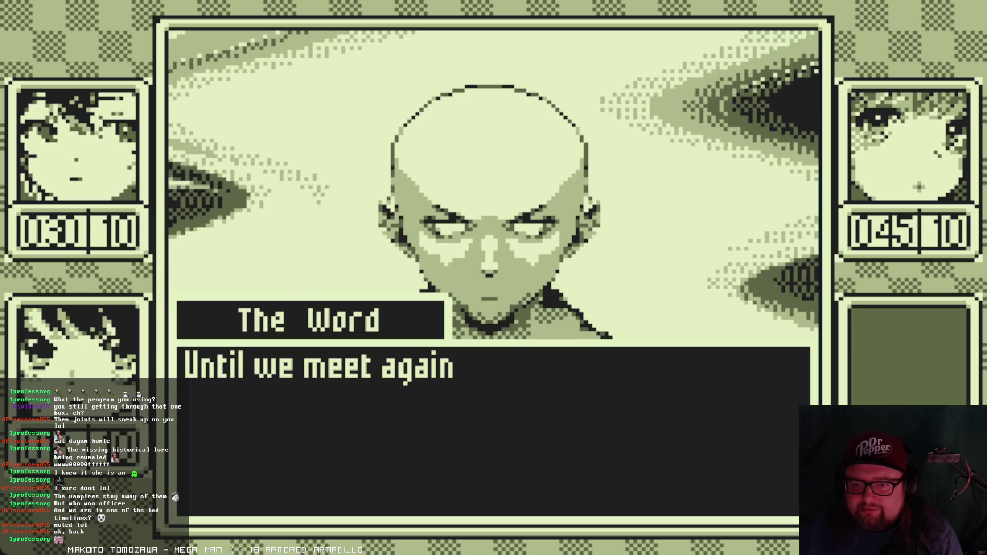
key("Return")
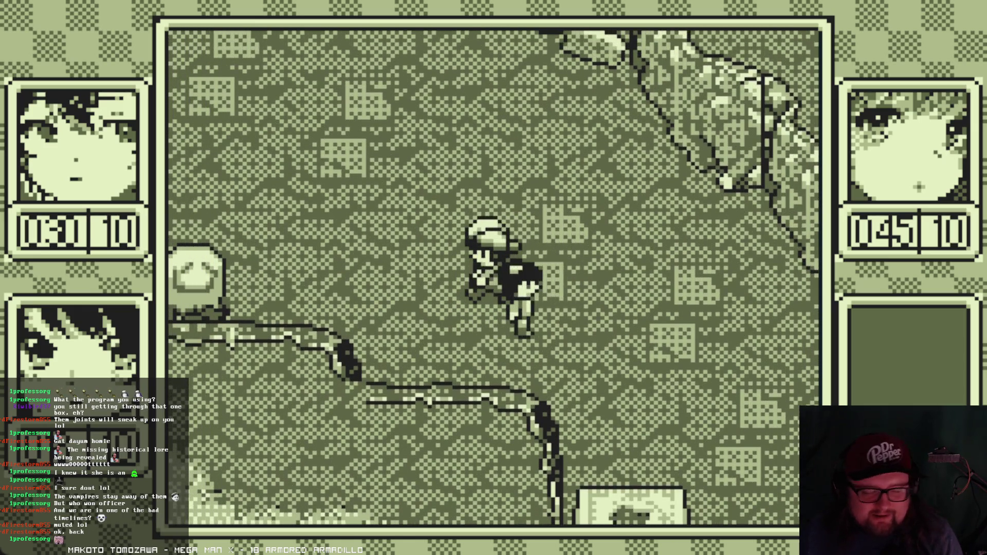
- Browse the game menu's pages, then open Nii-chan's status page to her Growth and Attributes
key("Return")
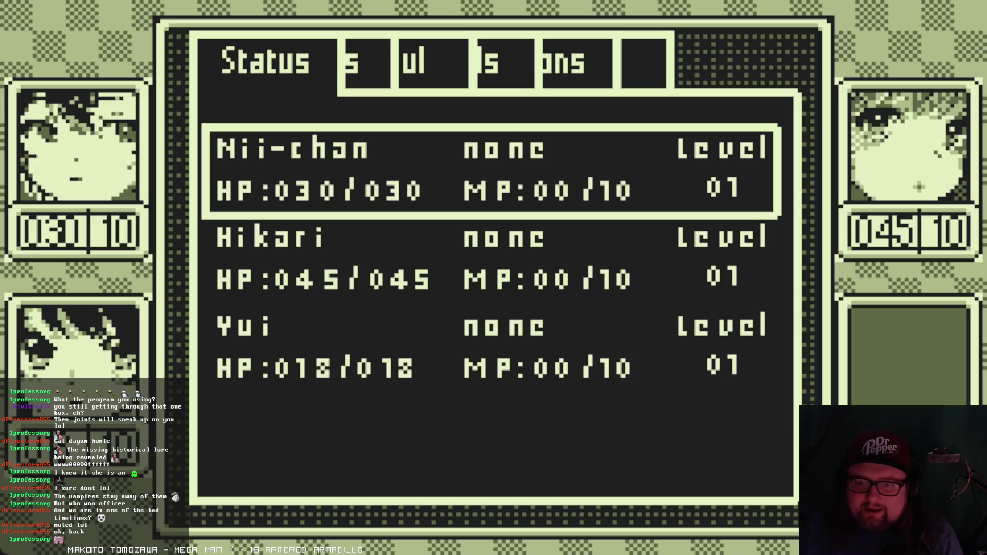
key("Right")
key("Right")
key("Right")
key("Right")
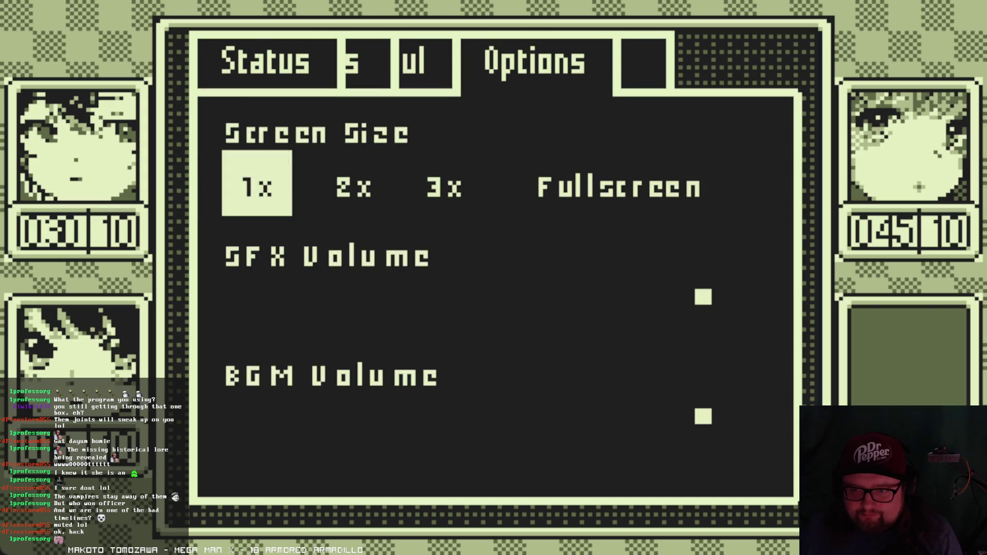
key("Left")
key("Left")
key("Left")
key("Left")
key("Right")
key("Right")
key("Left")
key("Left")
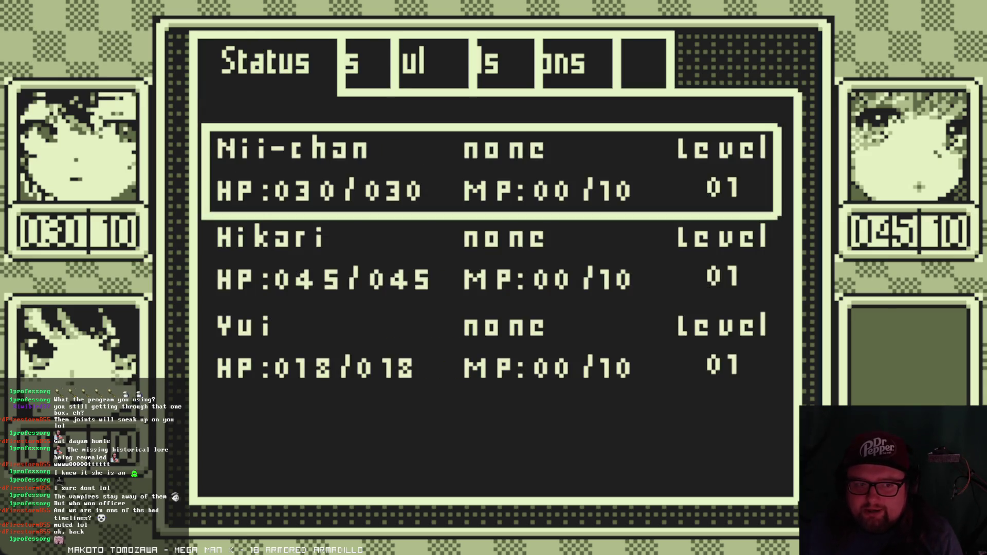
key("Right")
key("Right")
key("Right")
key("Left")
key("Left")
key("Left")
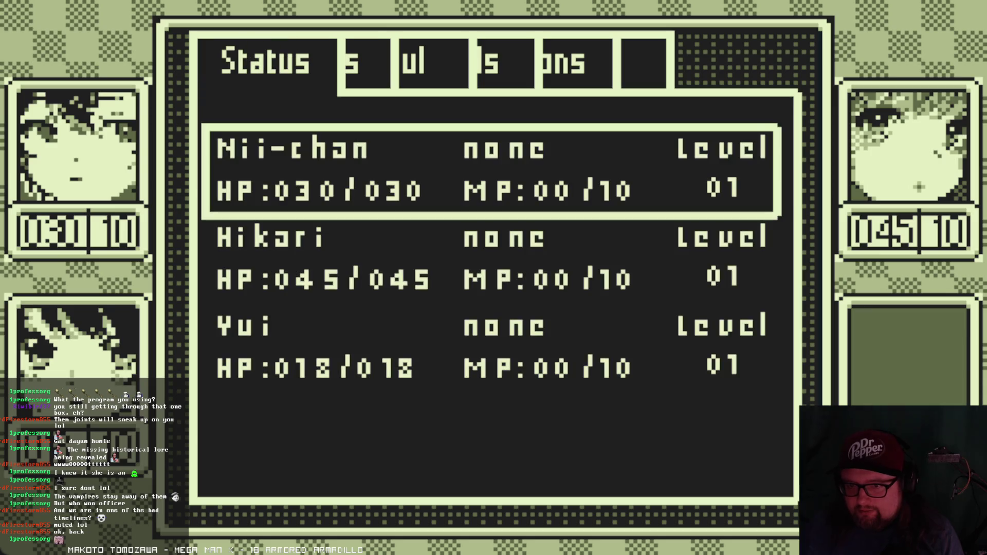
key("Return")
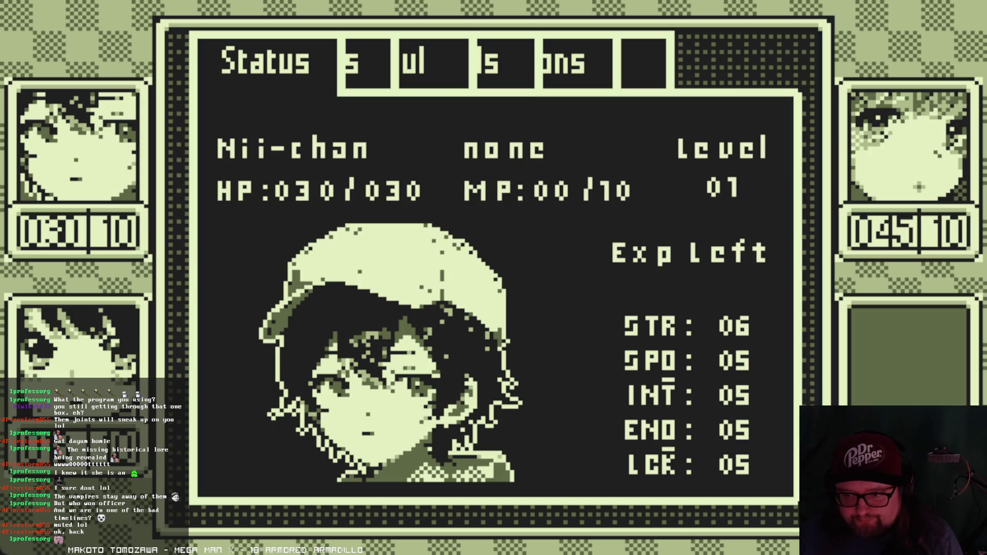
key("Down")
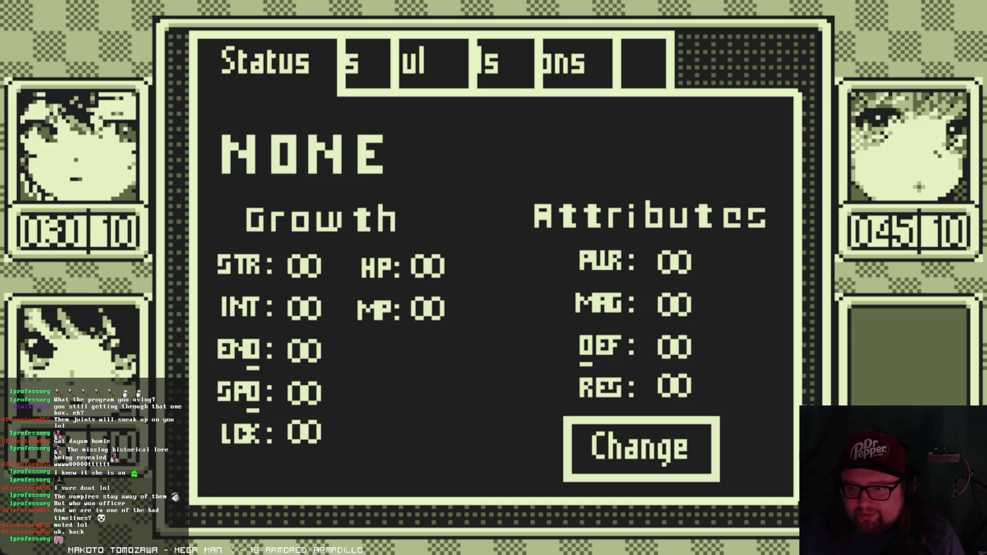
- Compare the available souls, equip Kelpie on Nii-chan, and back out of her page
key("Return")
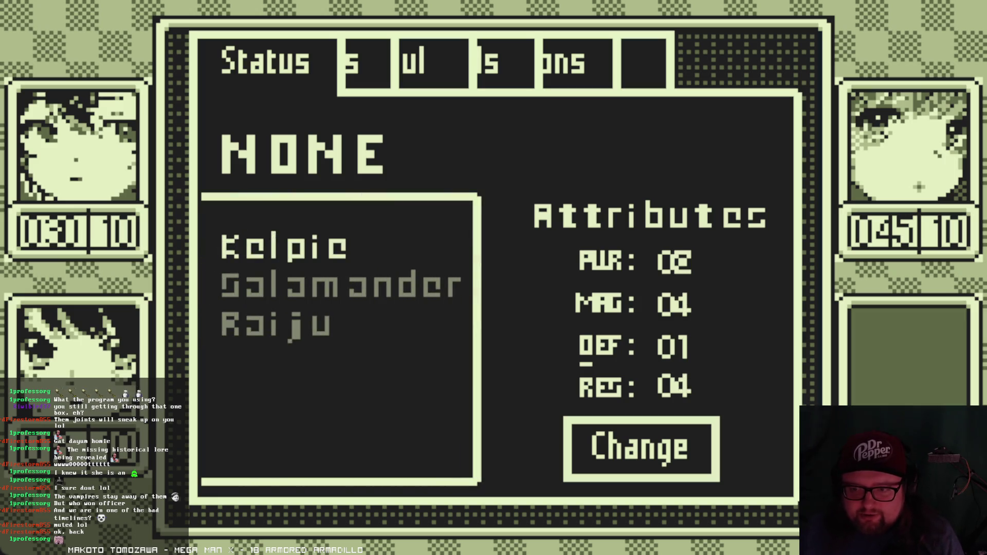
key("Down")
key("Down")
key("Down")
key("Down")
key("Down")
key("Down")
key("Down")
key("Up")
key("Down")
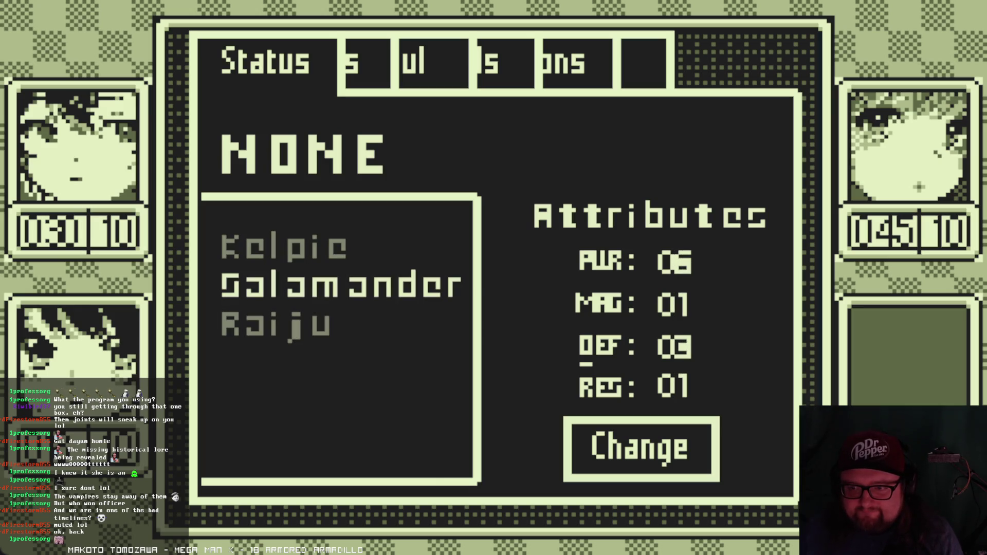
key("Up")
key("Return")
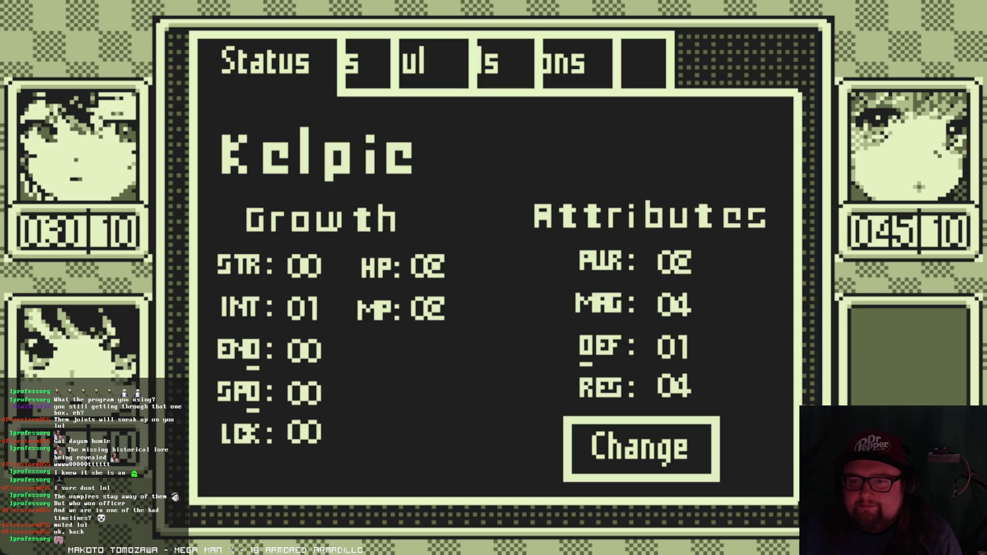
key("x")
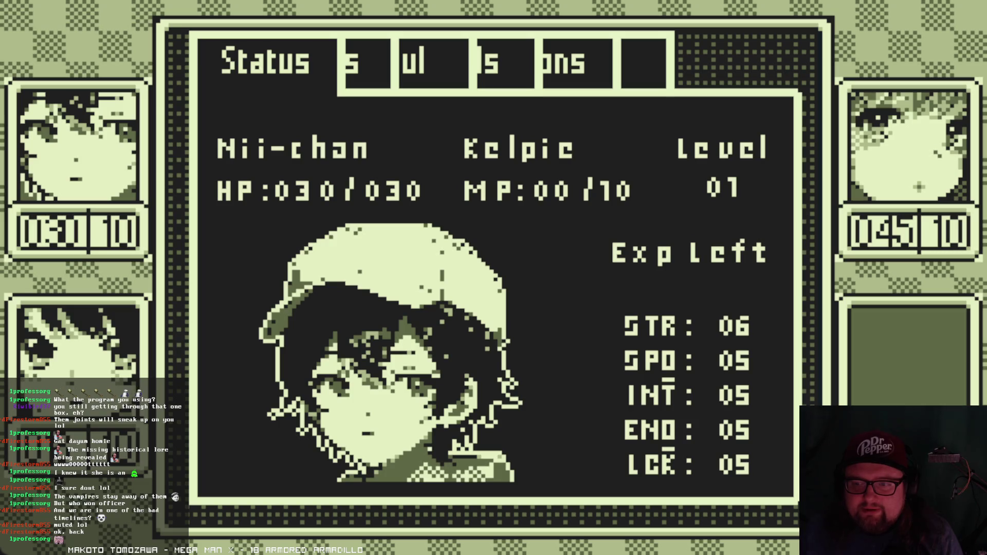
- Go to Hikari's status page and her soul Growth and Attributes
key("x")
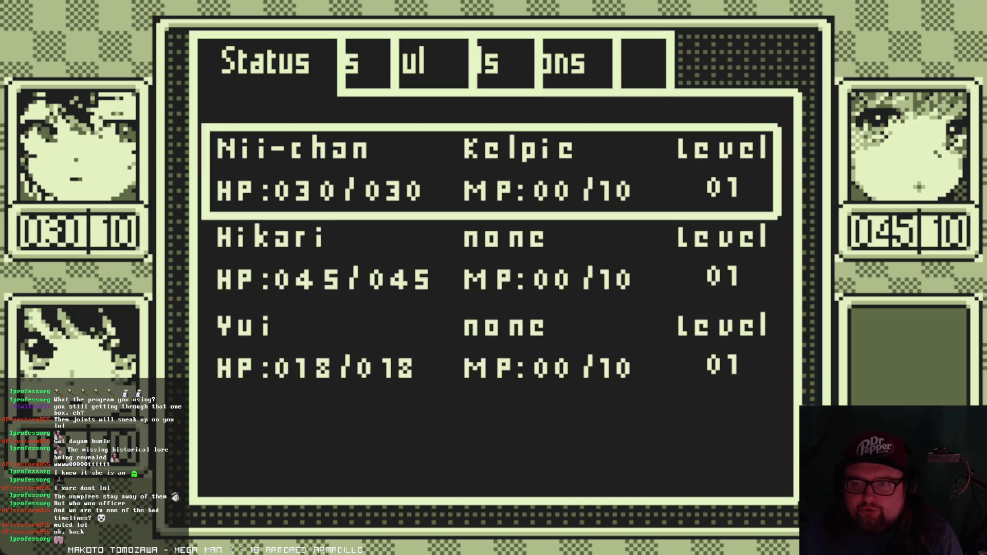
key("Down")
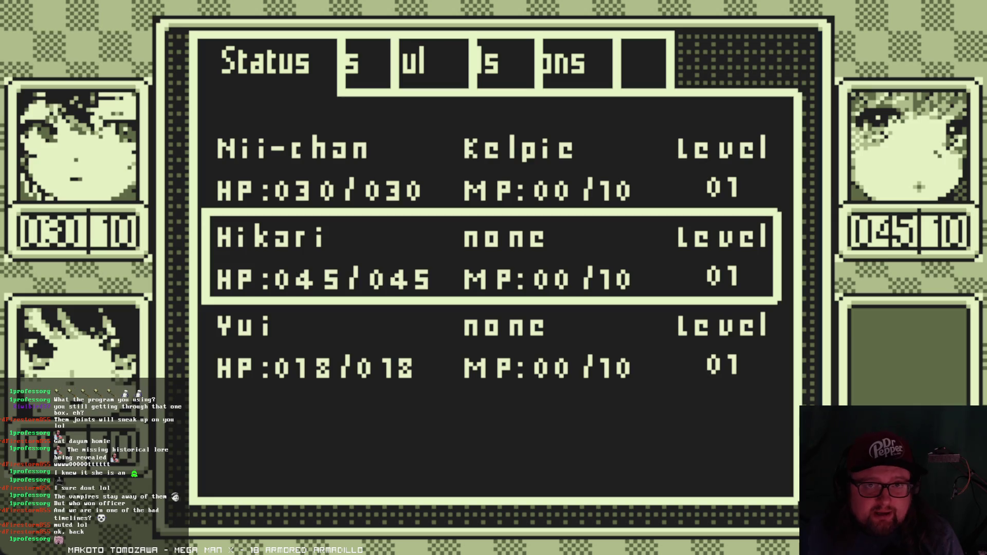
key("z")
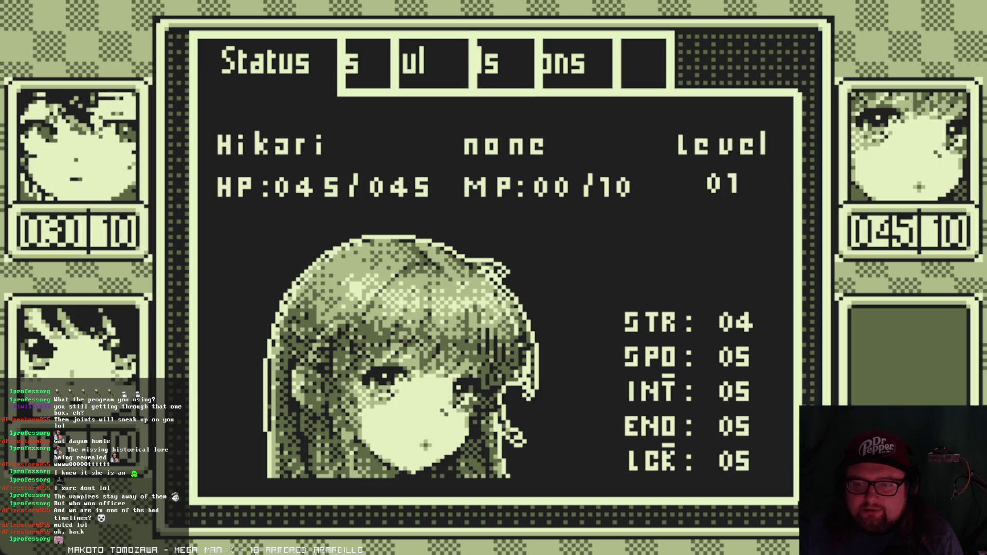
key("Down")
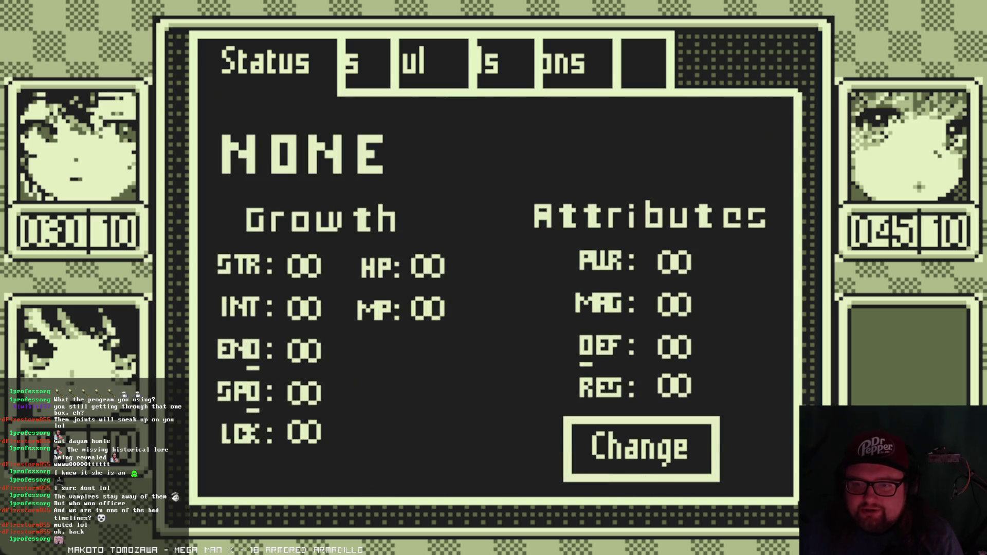
- Preview Kelpie, Salamander and Raiju, equip Salamander on Hikari, then select Yui
key("z")
key("Down")
key("Up")
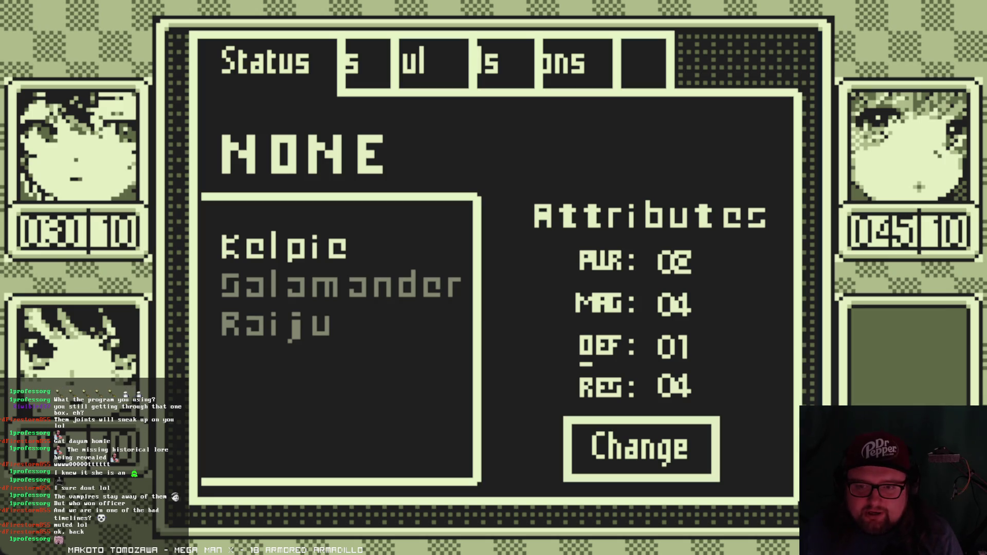
key("Down")
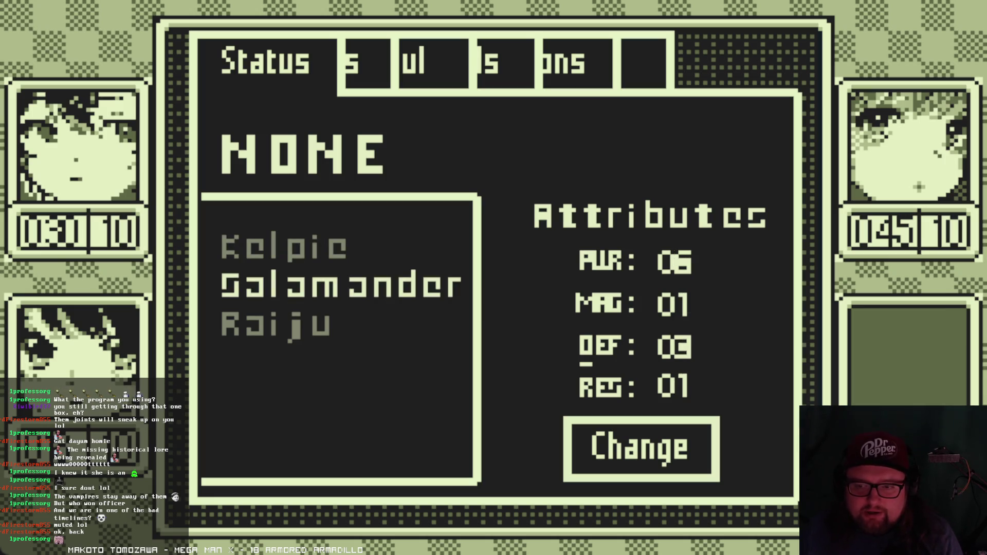
key("Down")
key("Up")
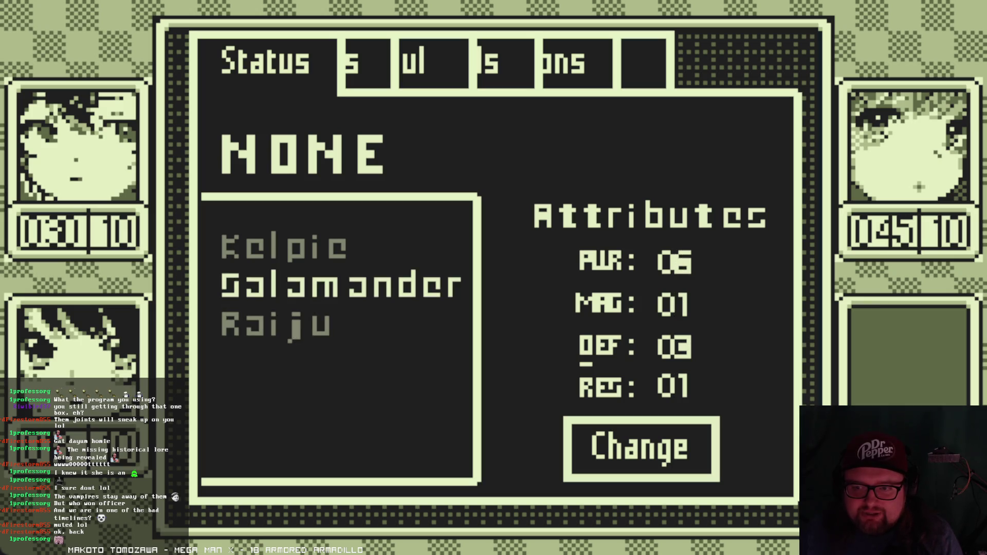
key("z")
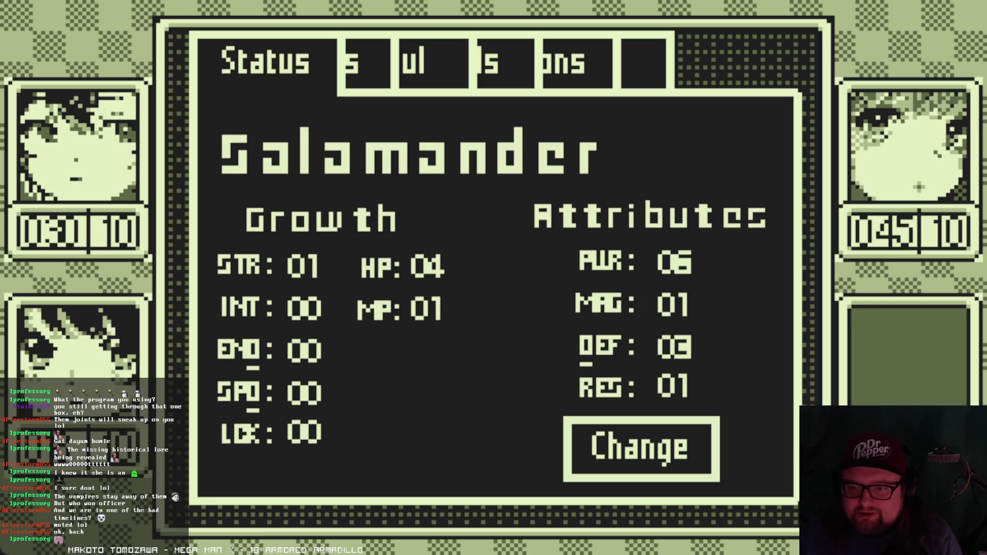
key("z")
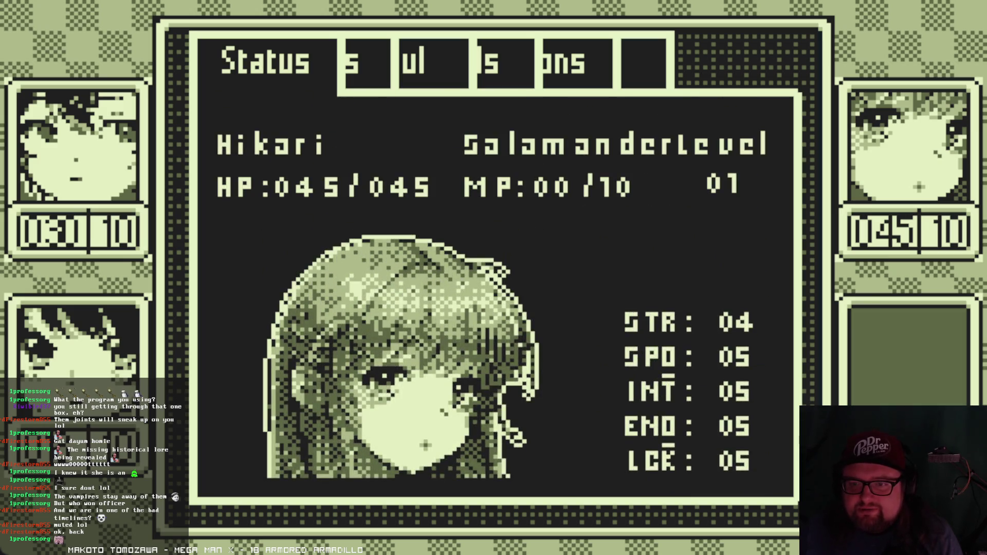
key("Down")
- Equip the Raiju soul on Yui from her Growth and Attributes page
key("z")
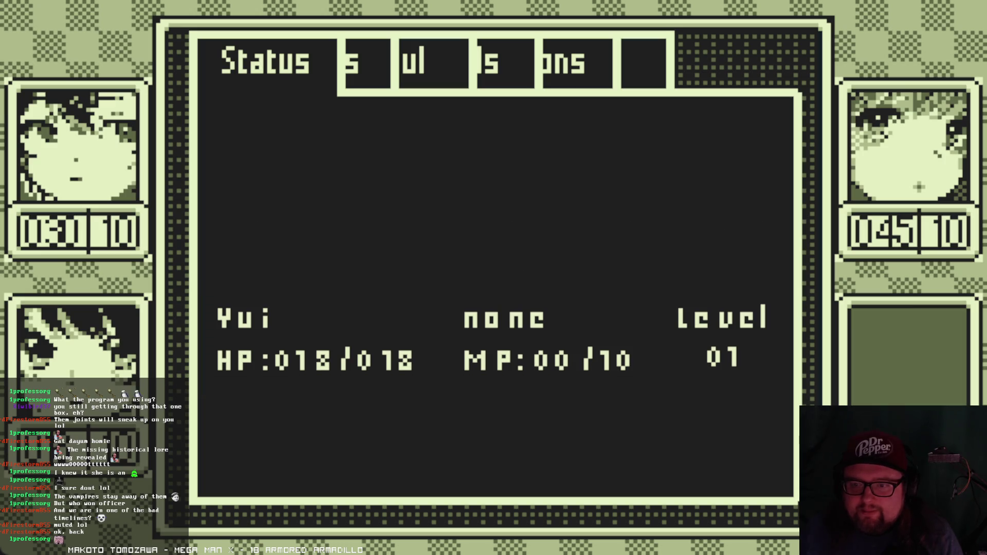
key("Down")
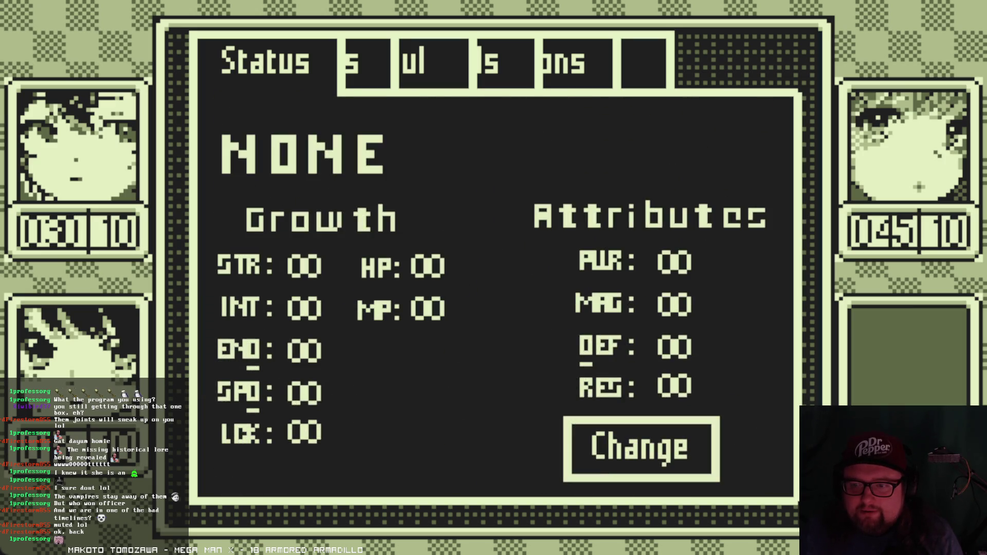
key("z")
key("Down")
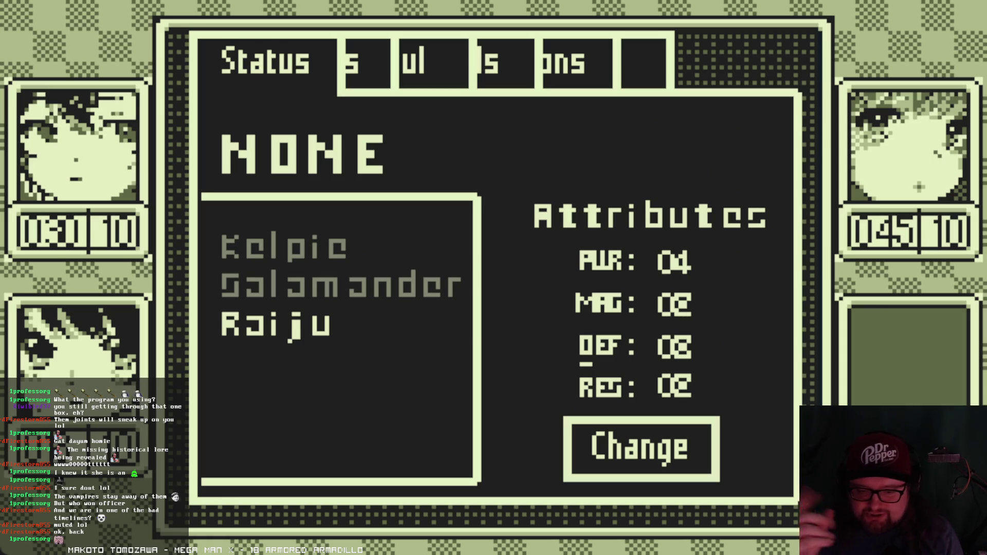
key("z")
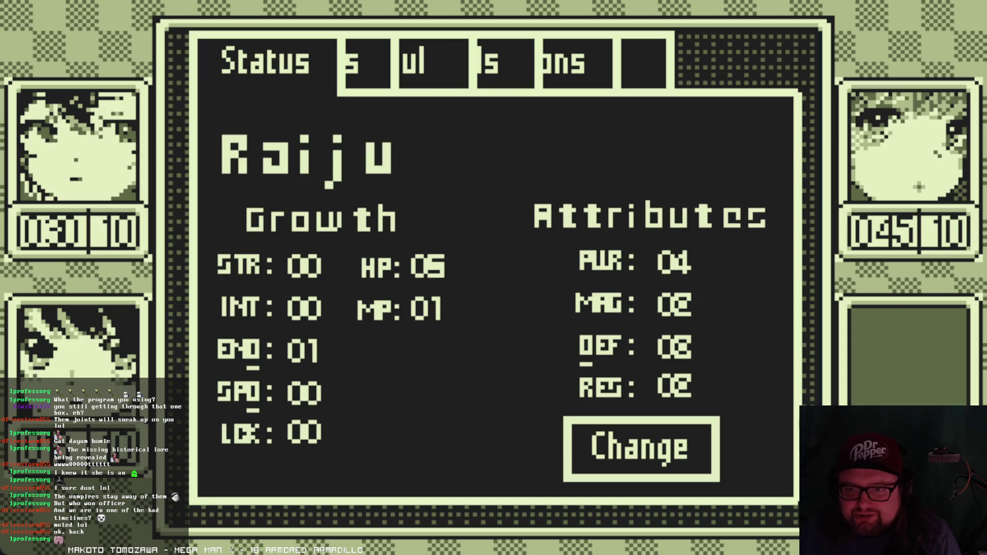
key("x")
- Close and reopen the game menu, then view Kelpie's description on the Soul page
key("z")
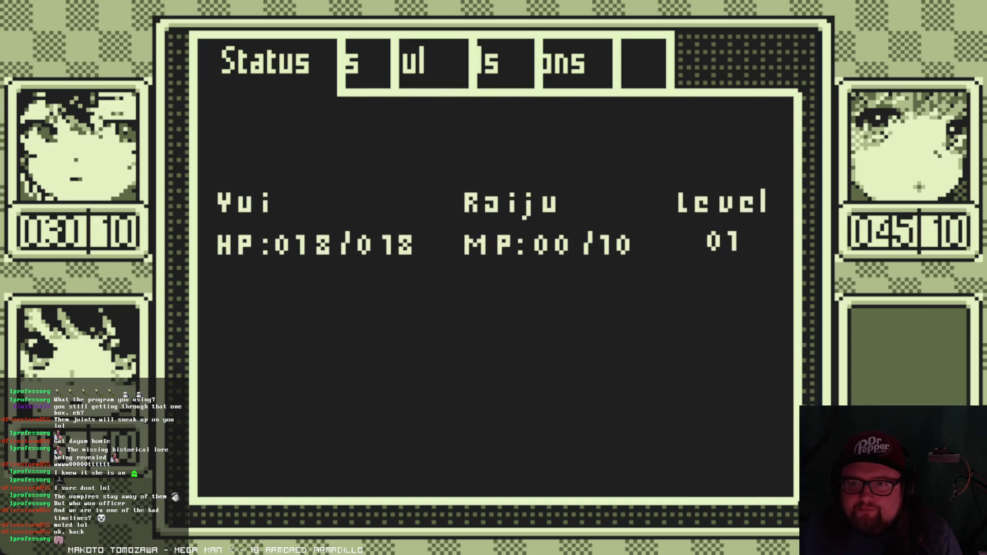
key("z")
key("Escape")
key("Right")
key("Left")
key("Right")
key("Down")
key("Down")
key("Down")
key("x")
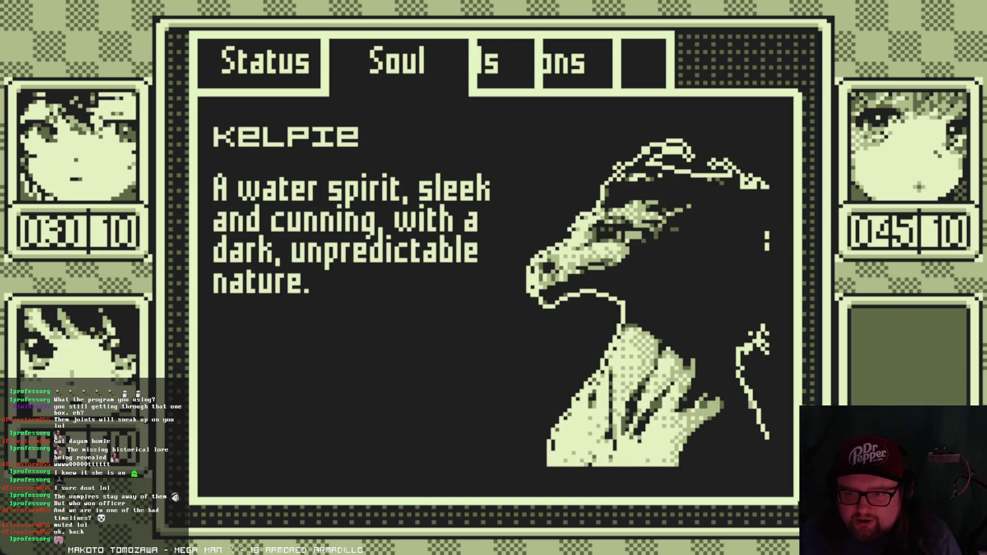
- Review the skills taught by the Kelpie and Salamander souls
key("x")
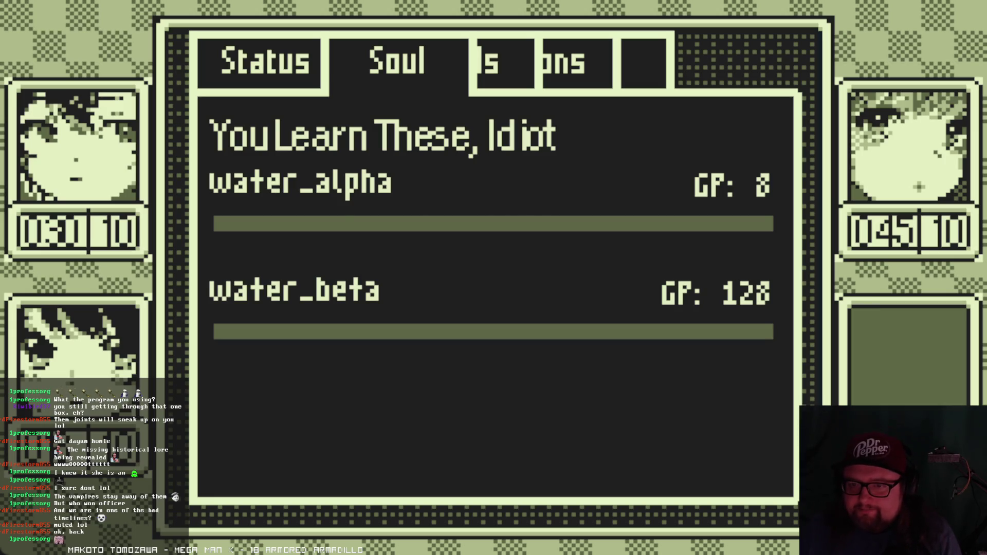
key("Escape")
key("Down")
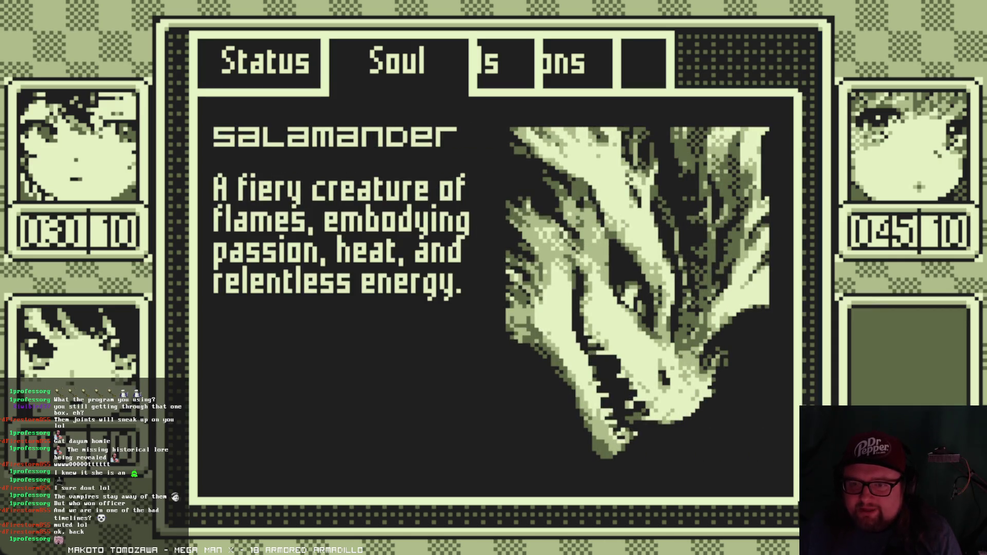
key("Return")
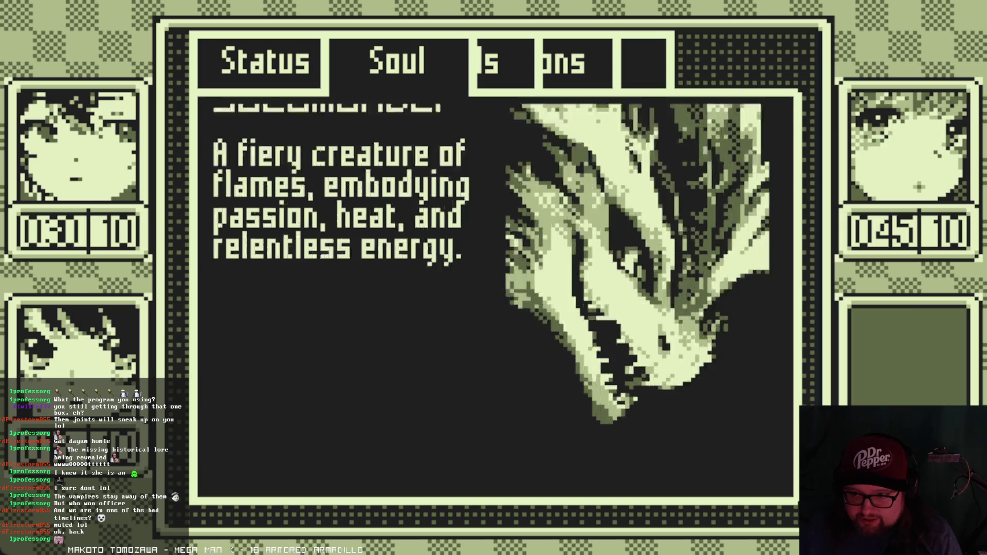
key("Escape")
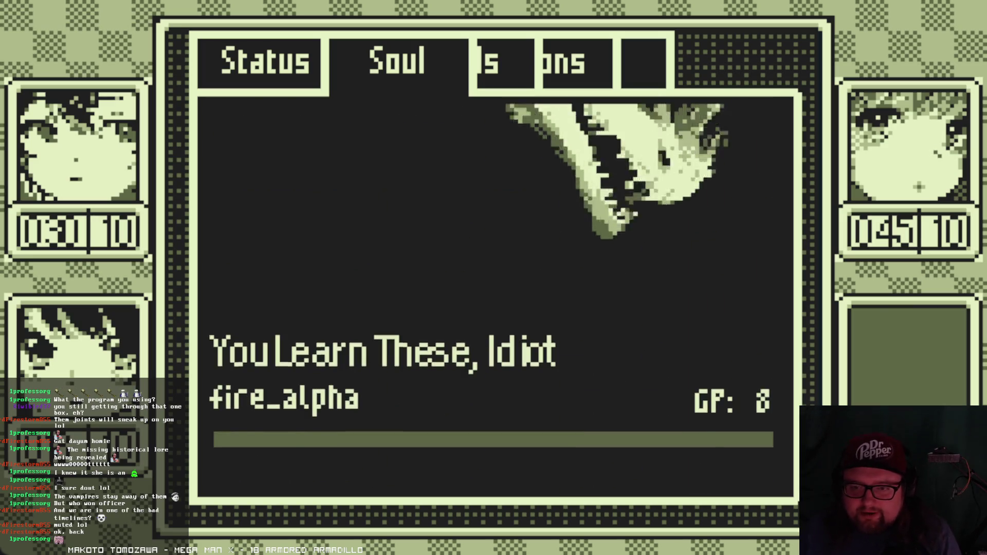
- Check Raiju's soul description and skills, then go to the party's owned-skills overview
key("Down")
key("Return")
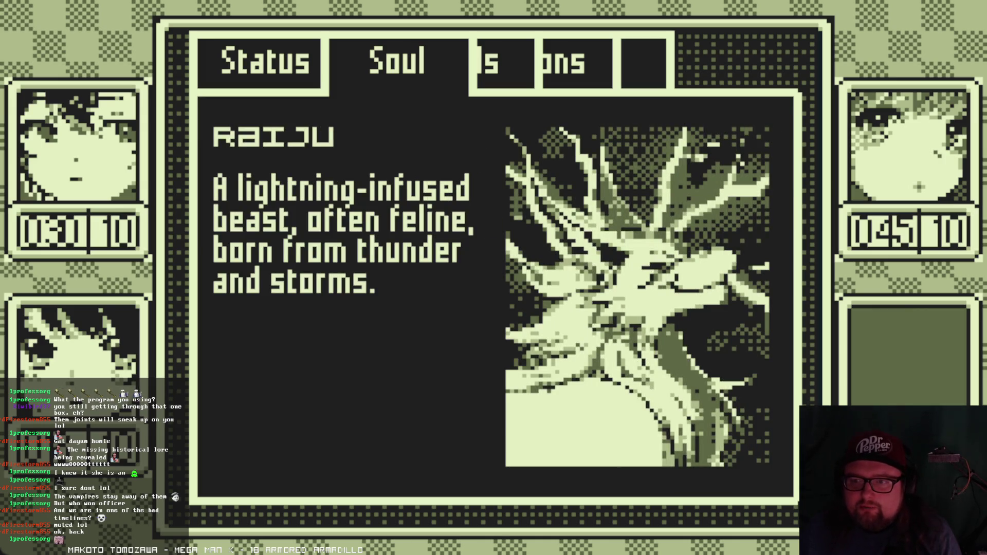
key("Escape")
key("Return")
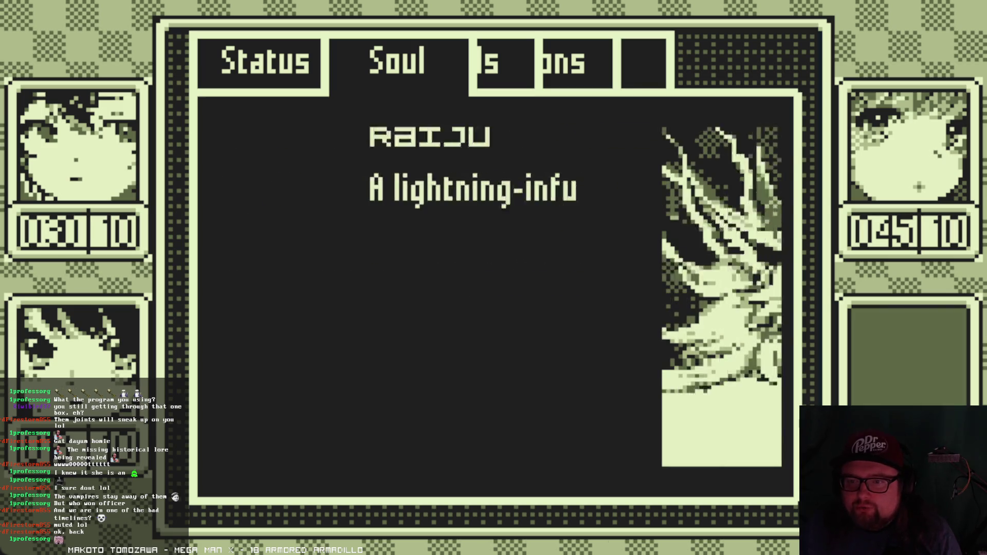
key("Down")
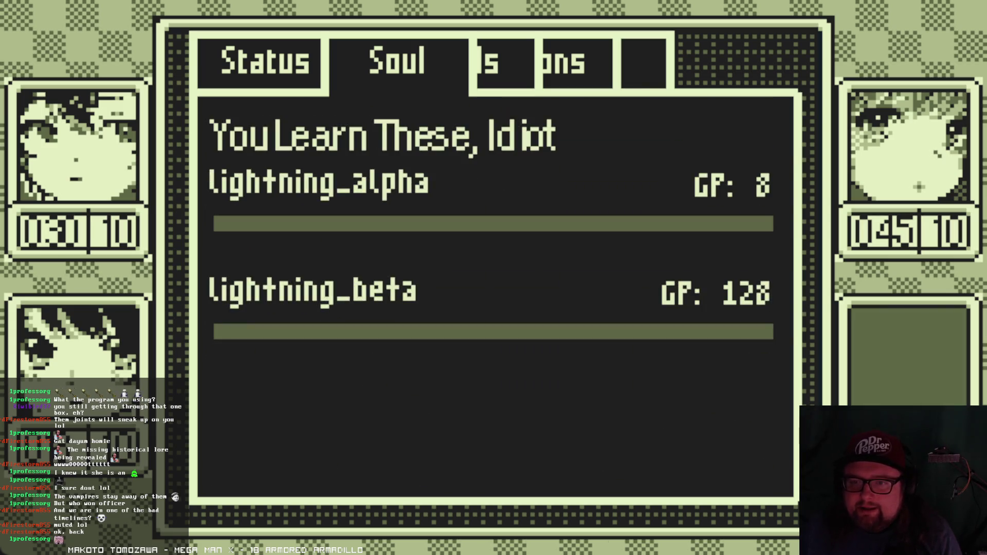
key("Up")
key("Escape")
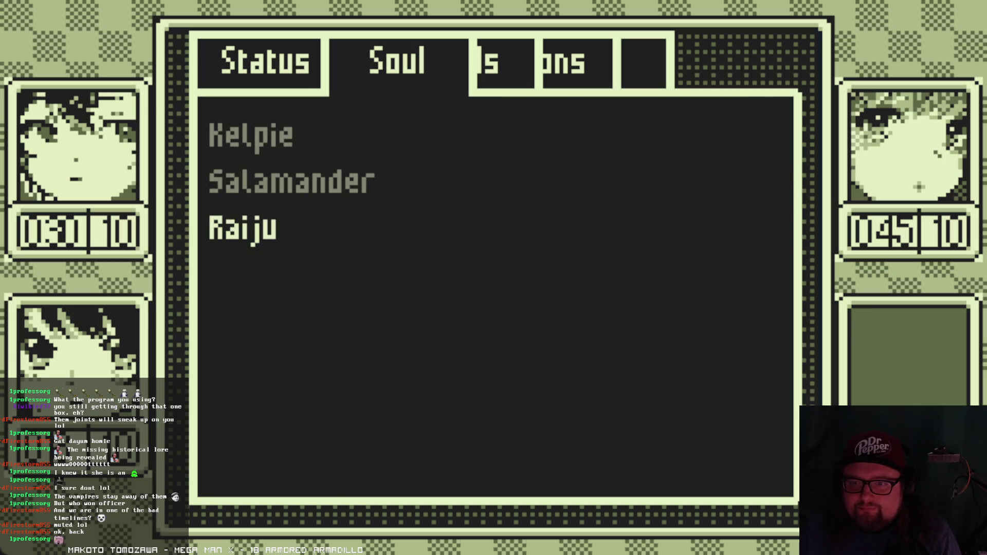
key("Escape")
key("Escape")
key("Right")
key("Right")
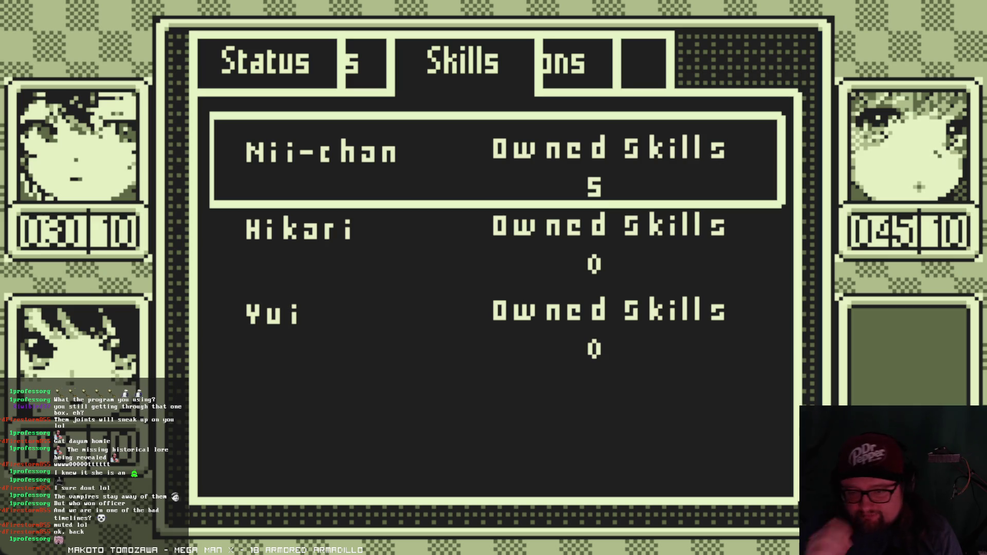
- Browse the party members and open Nii-chan's skill list
key("Down")
key("Down")
key("Up")
key("Down")
key("Up")
key("Down")
key("Up")
key("Up")
key("Return")
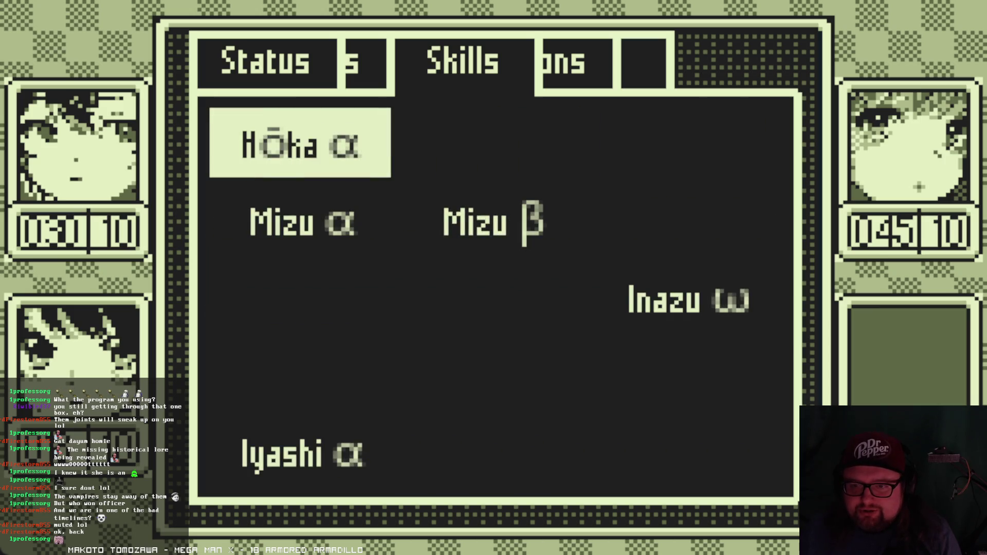
- Open Hōka α's details, unequip it, and equip it again
key("Down")
key("Right")
key("Right")
key("Left")
key("Right")
key("Right")
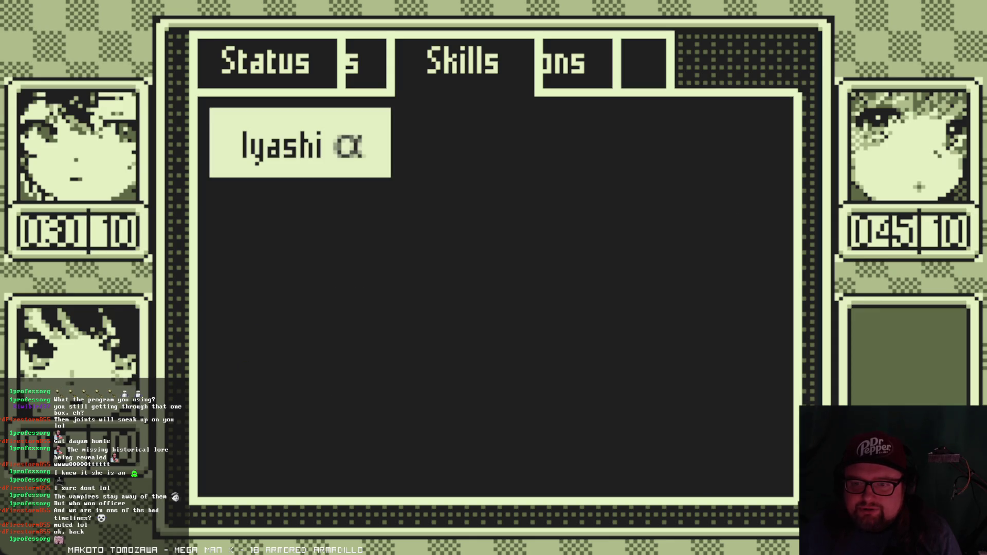
key("Left")
key("Left")
key("Left")
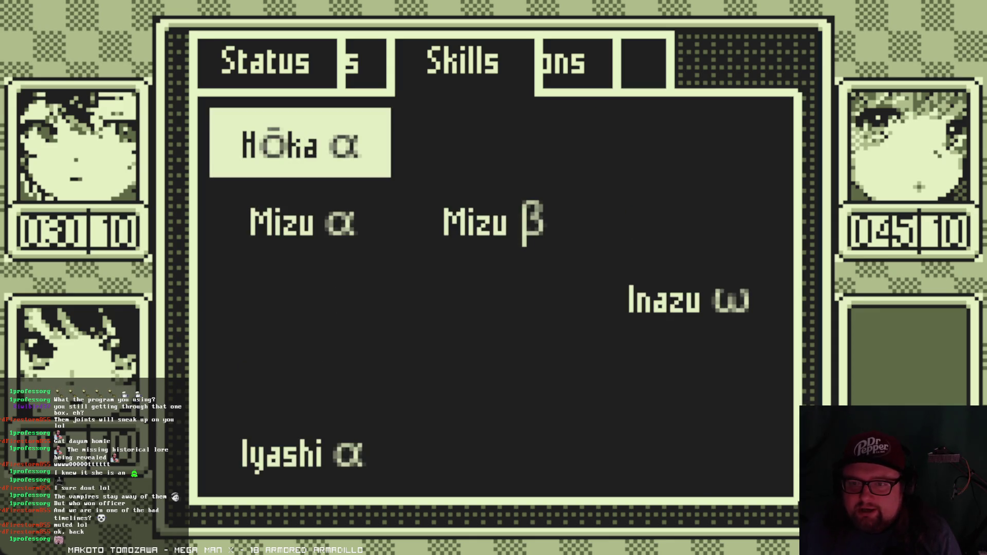
key("Right")
key("Right")
key("Right")
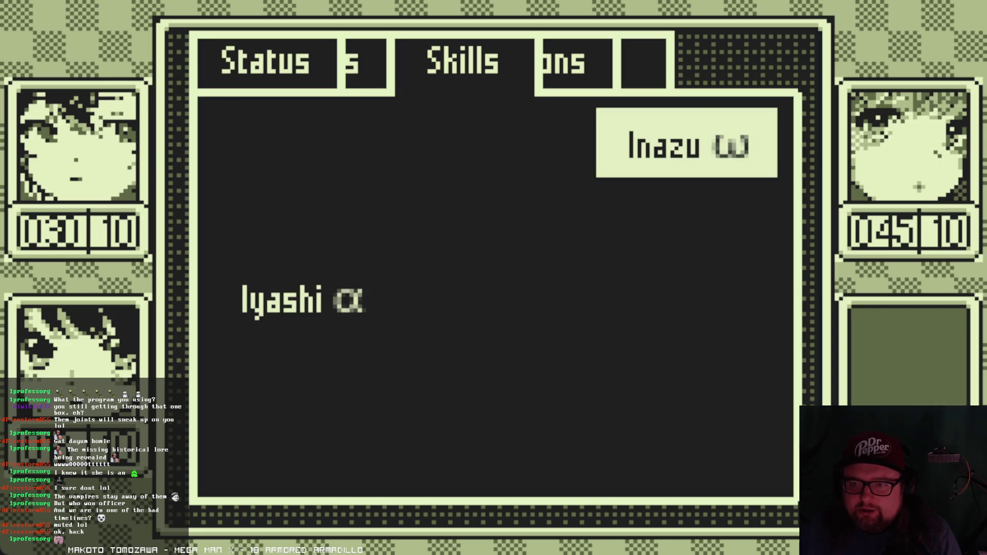
key("Left")
key("Left")
key("Left")
key("Return")
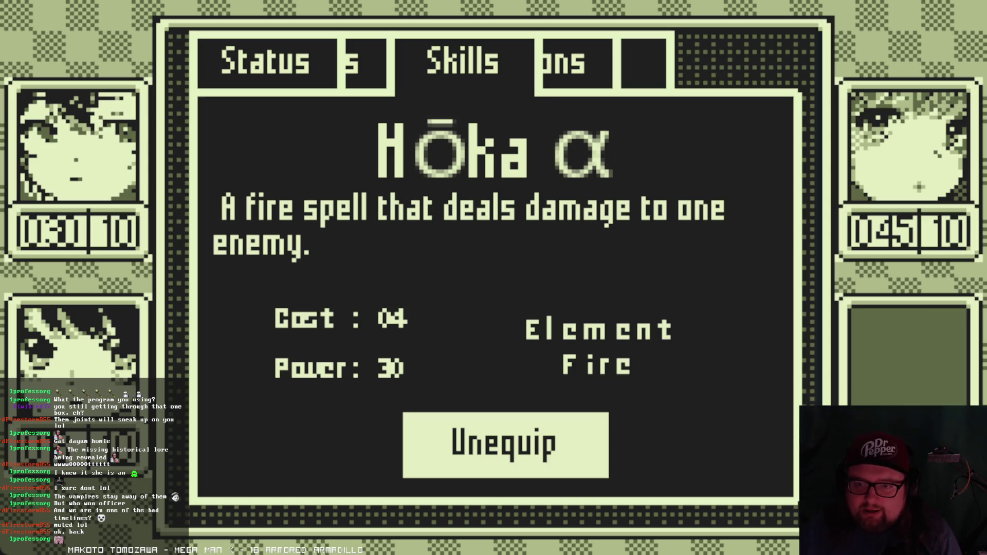
key("Return")
key("Return")
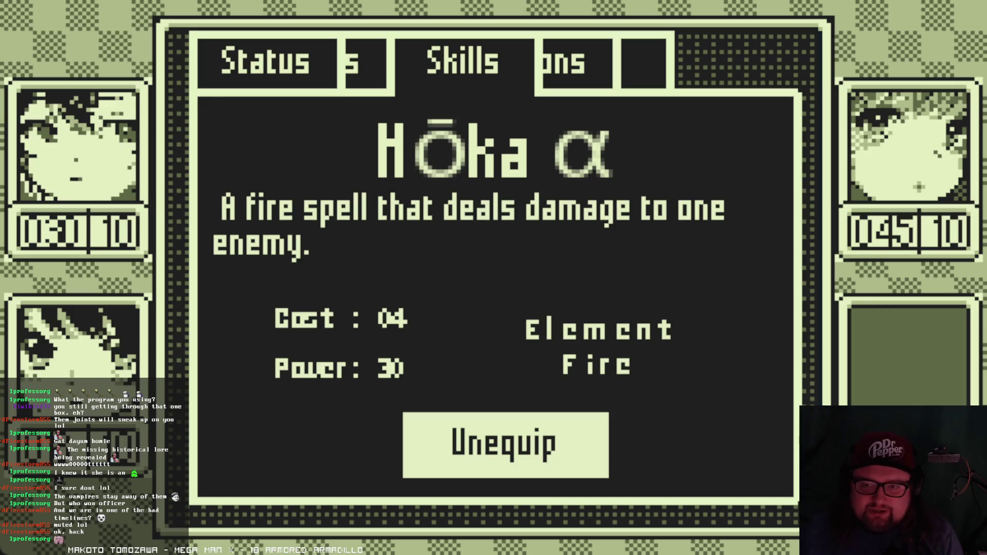
key("Escape")
- Move through Nii-chan's skills and view the Mizu α detail page
key("Down")
key("Right")
key("Down")
key("Down")
key("Down")
key("Down")
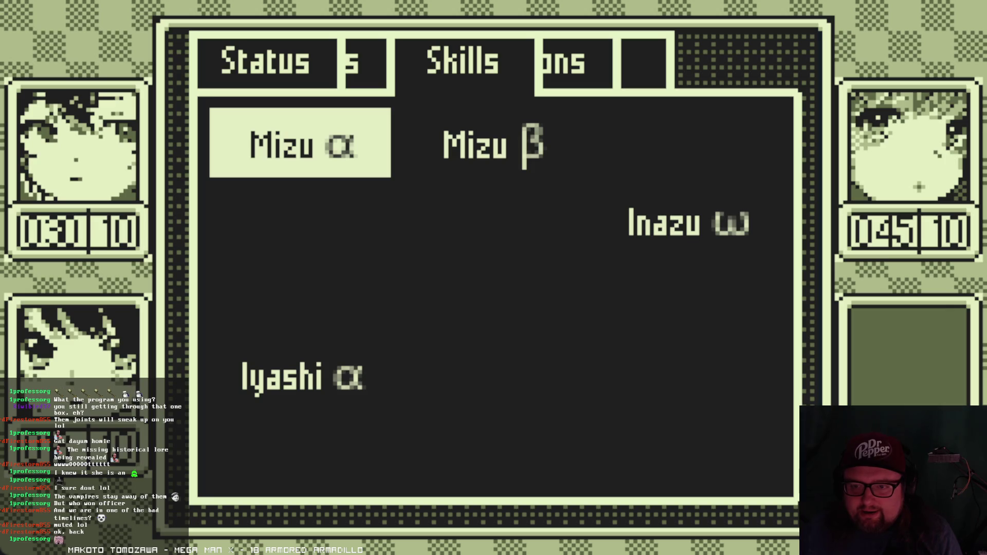
key("Down")
key("Down")
key("Down")
key("Right")
key("Left")
key("Right")
key("Left")
key("Return")
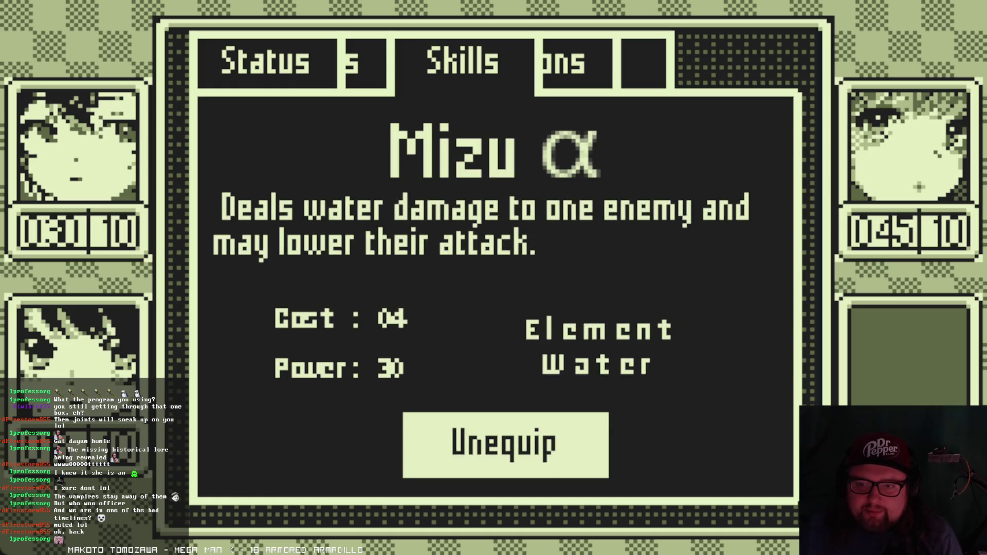
key("Escape")
- View the details of Mizu β, Inazu ω and Iyashi α, then return to the party list
key("Right")
key("Return")
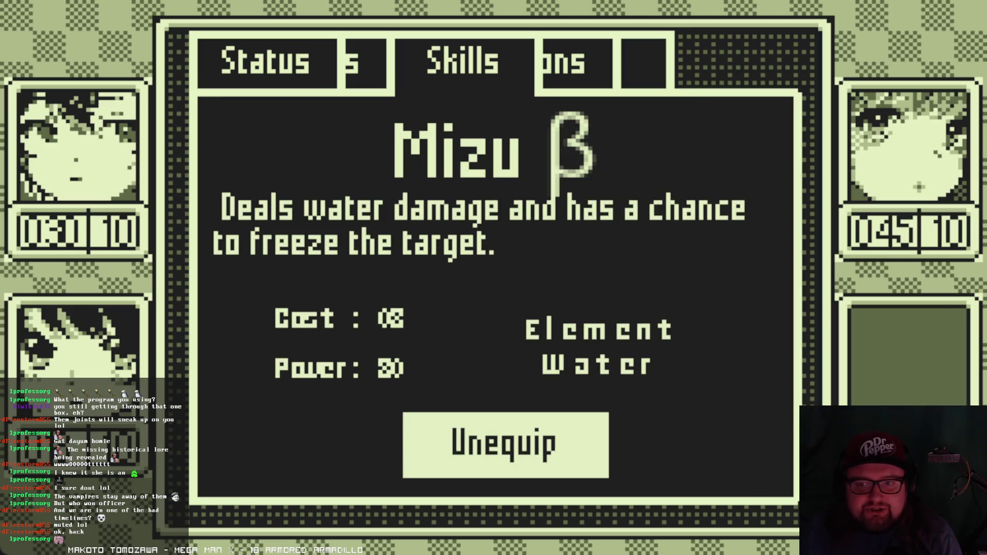
key("Escape")
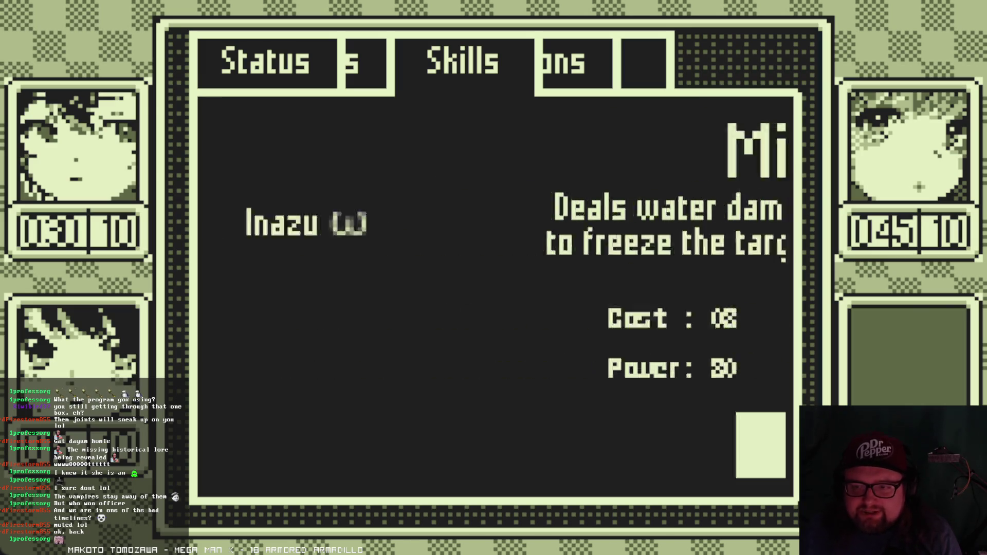
key("Right")
key("Return")
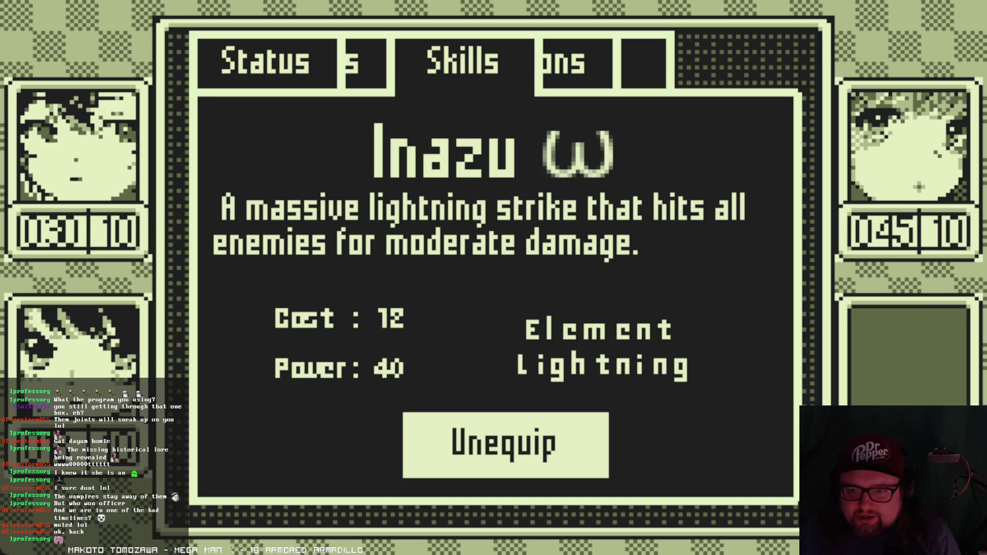
key("Escape")
key("Left")
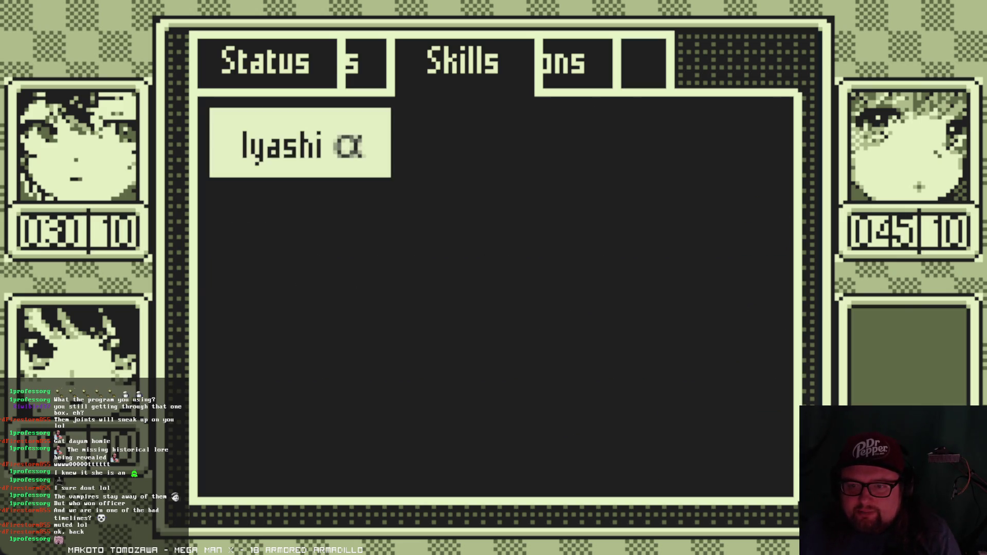
key("Return")
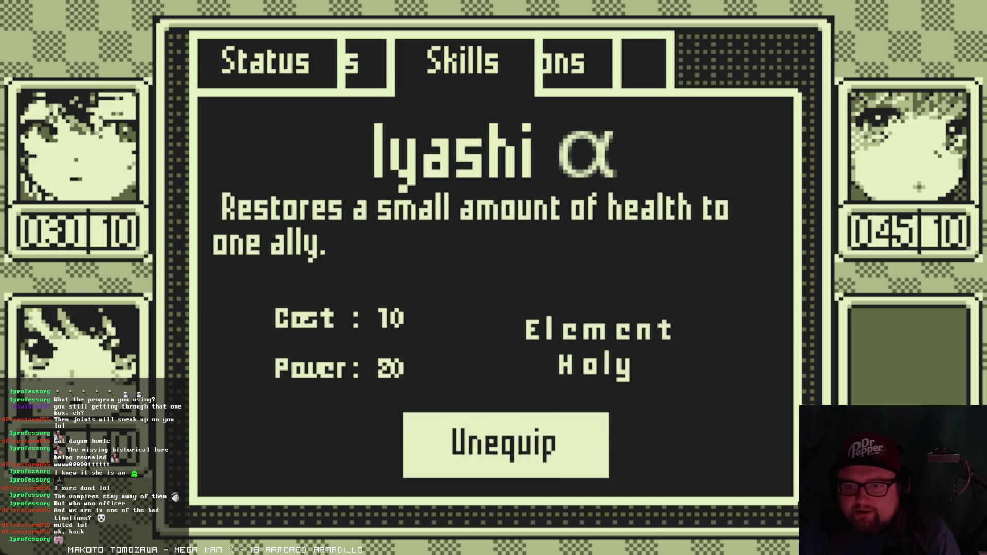
key("Escape")
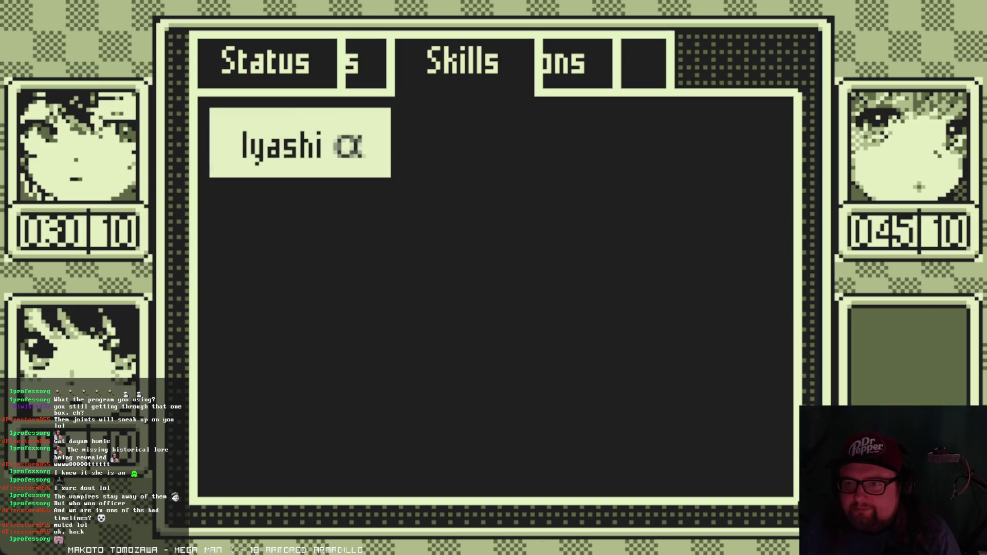
key("Escape")
- Confirm Hikari's skill list is empty and close the menu
key("Down")
key("Return")
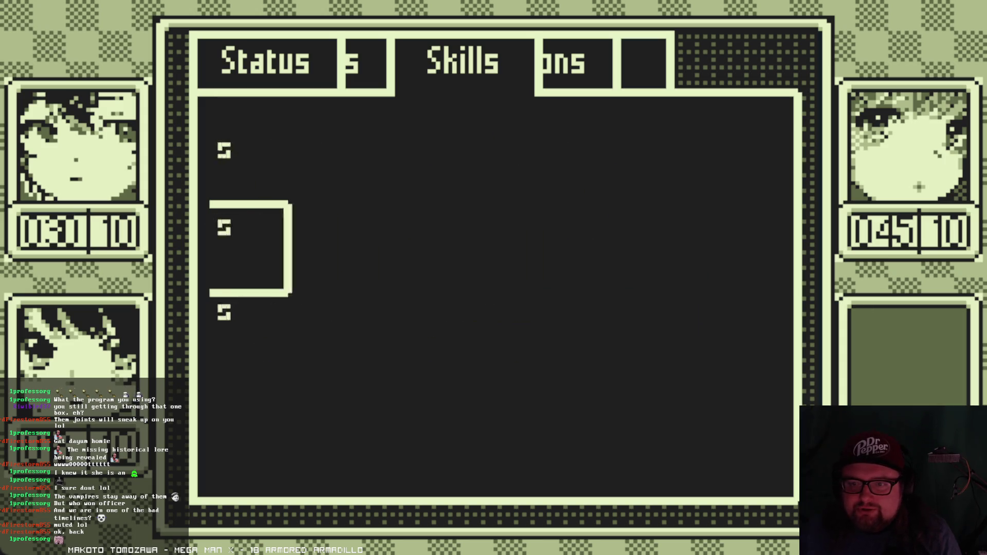
key("Escape")
key("Return")
key("Escape")
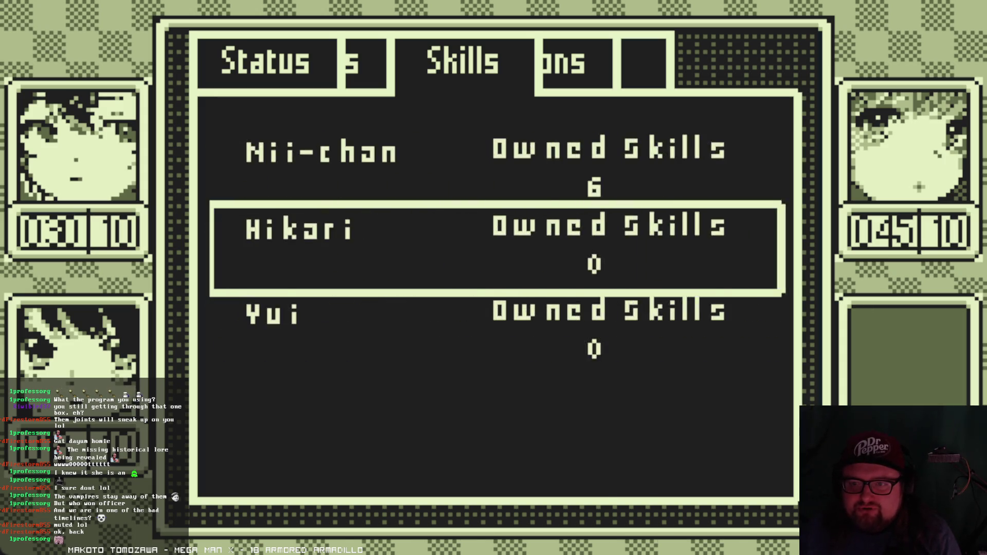
key("Escape")
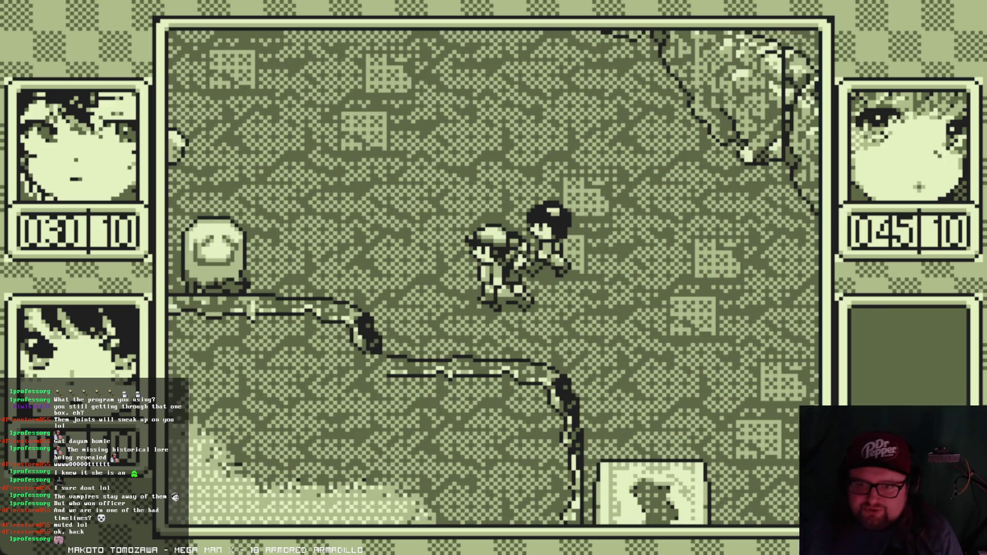
- Walk into the Sleepy SheetA ghost to start a battle, trying Talk and Run before settling on ACT
key("Up")
key("Left")
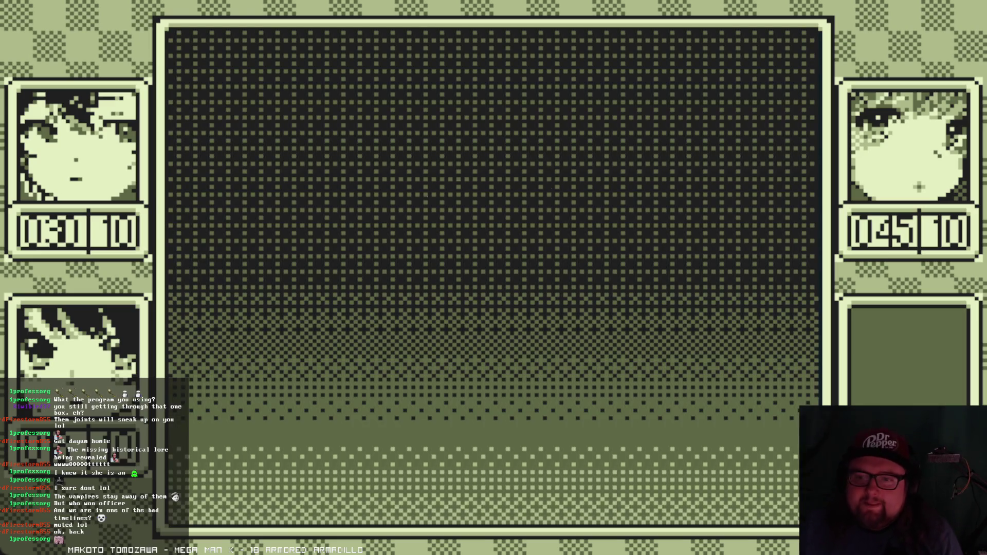
key("Right")
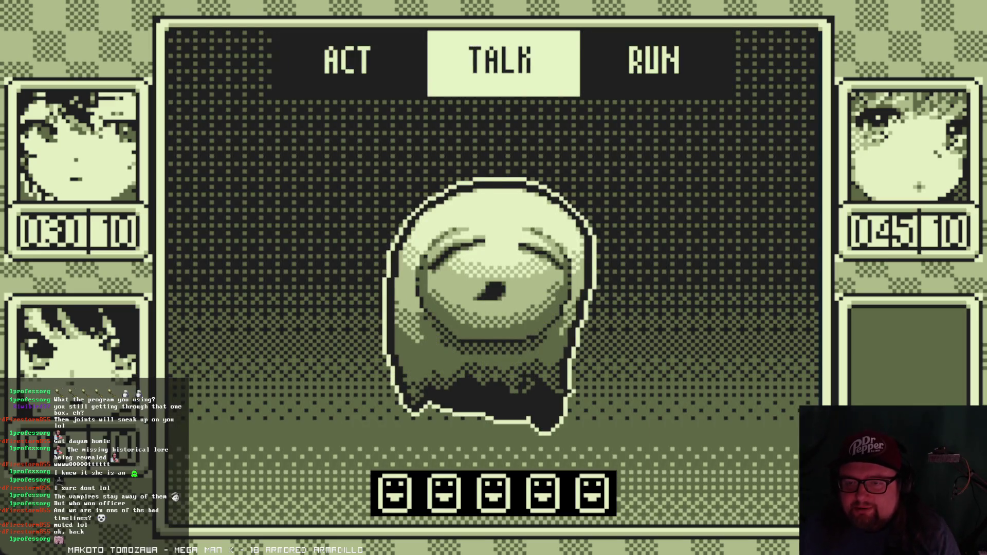
key("z")
key("Right")
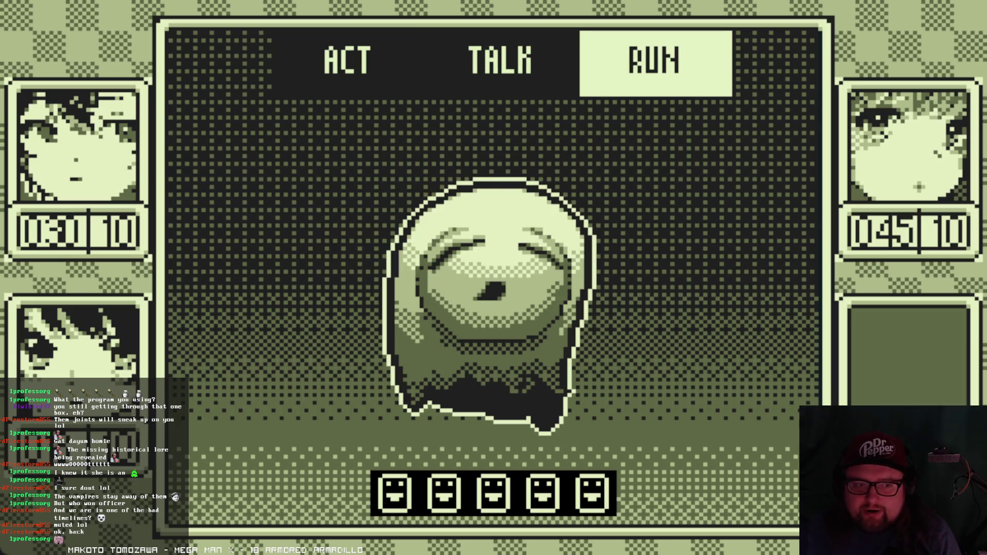
key("z")
key("Left")
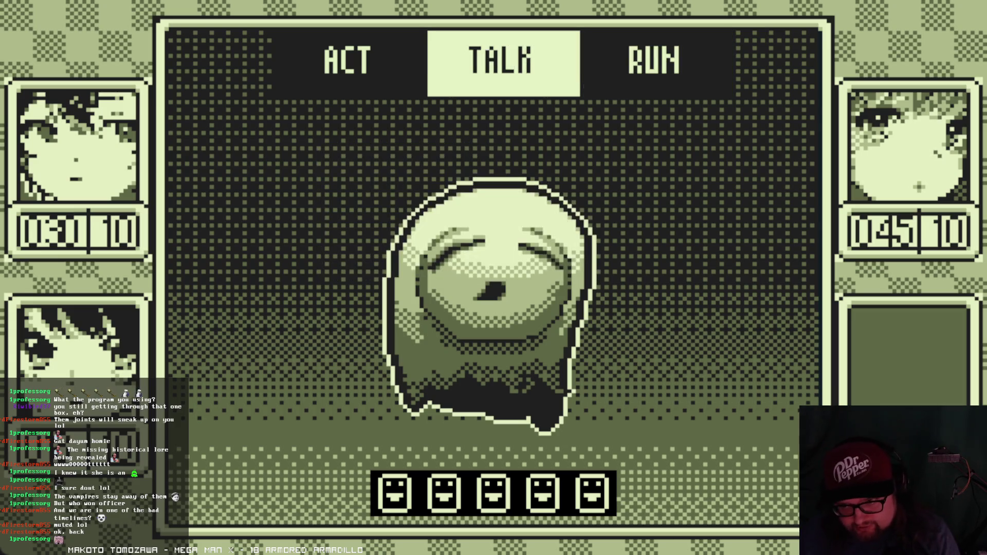
key("Left")
key("Right")
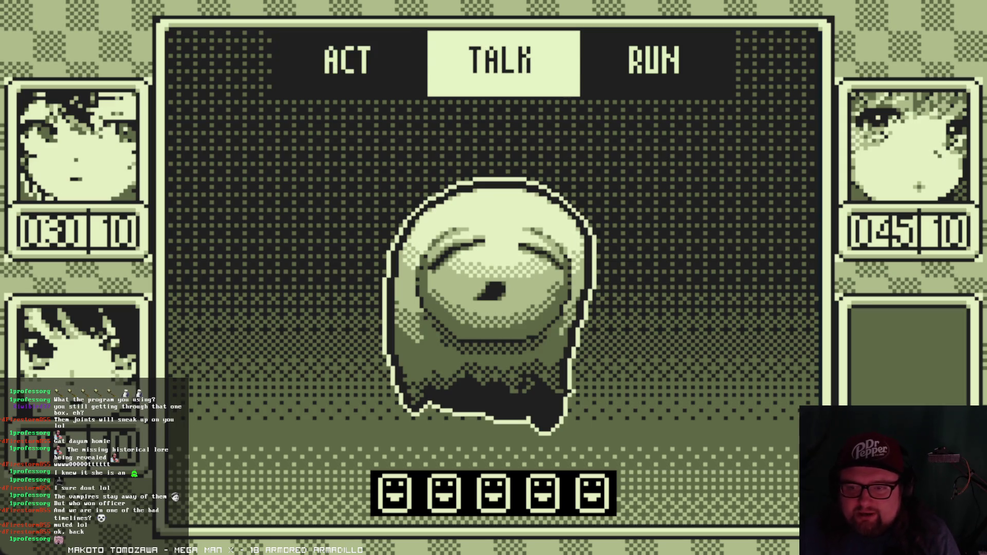
key("Left")
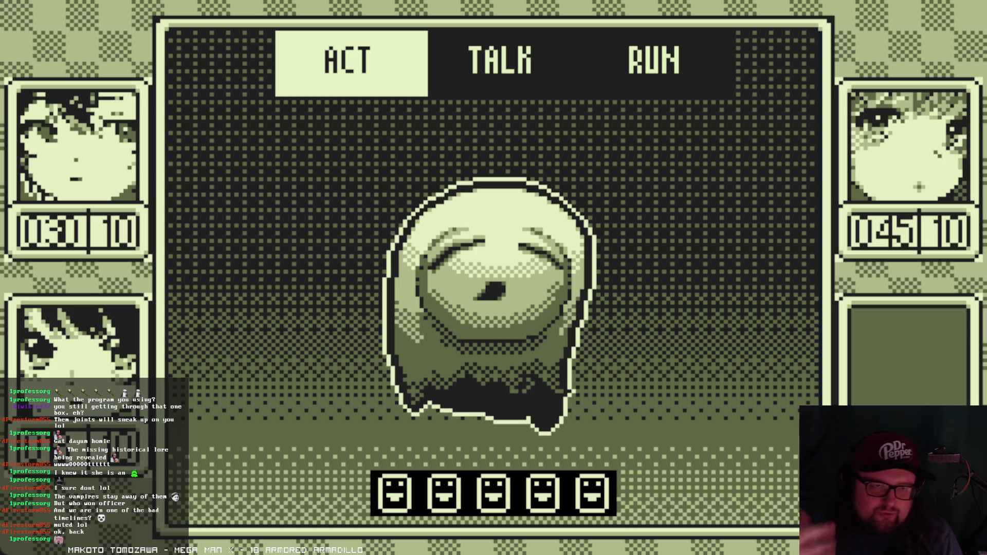
key("Right")
key("Right")
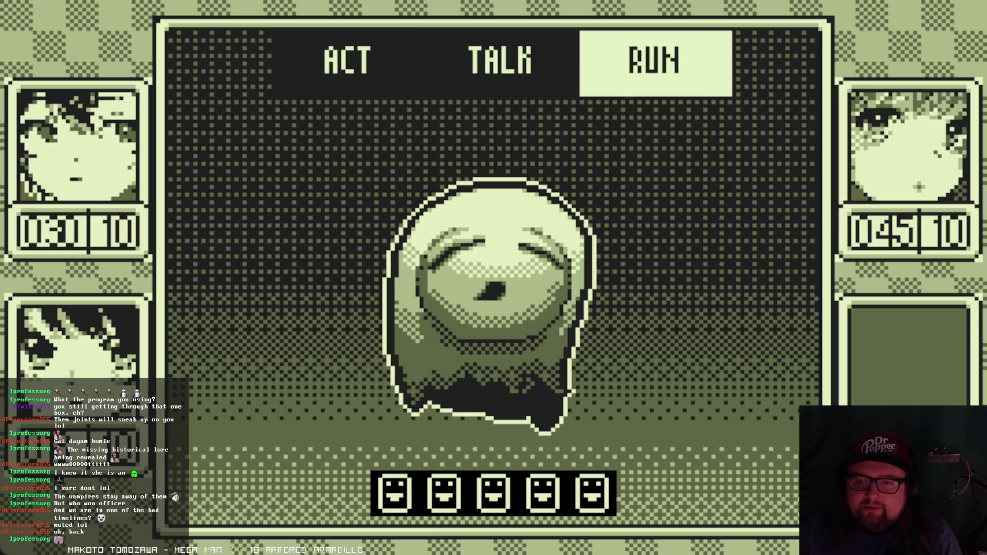
key("Left")
key("Left")
key("Left")
key("Left")
key("Left")
- Have Hikari use a plain Attack on Sleepy SheetA for 9 damage
key("Return")
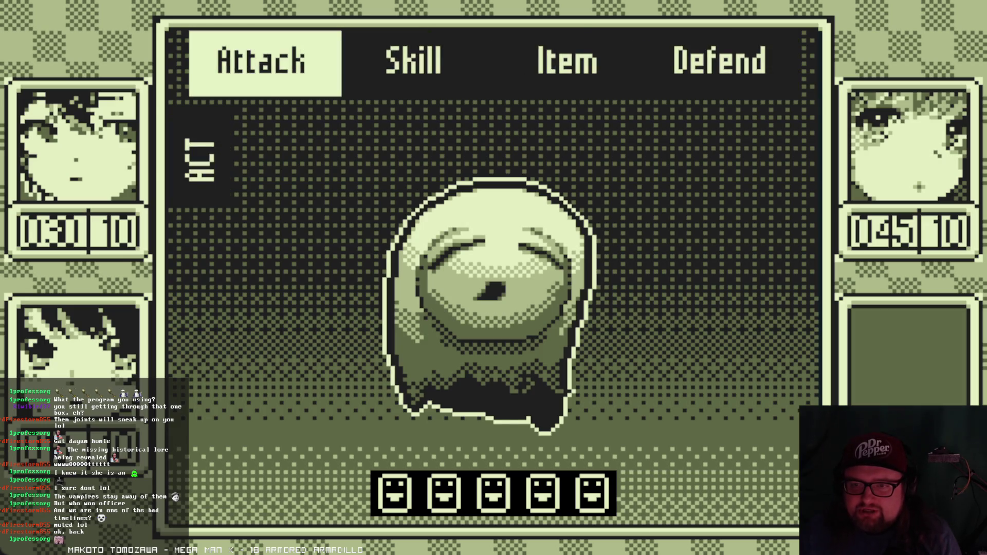
key("Right")
key("Right")
key("Right")
key("Left")
key("Left")
key("Left")
key("Right")
key("Right")
key("Right")
key("Left")
key("Left")
key("Left")
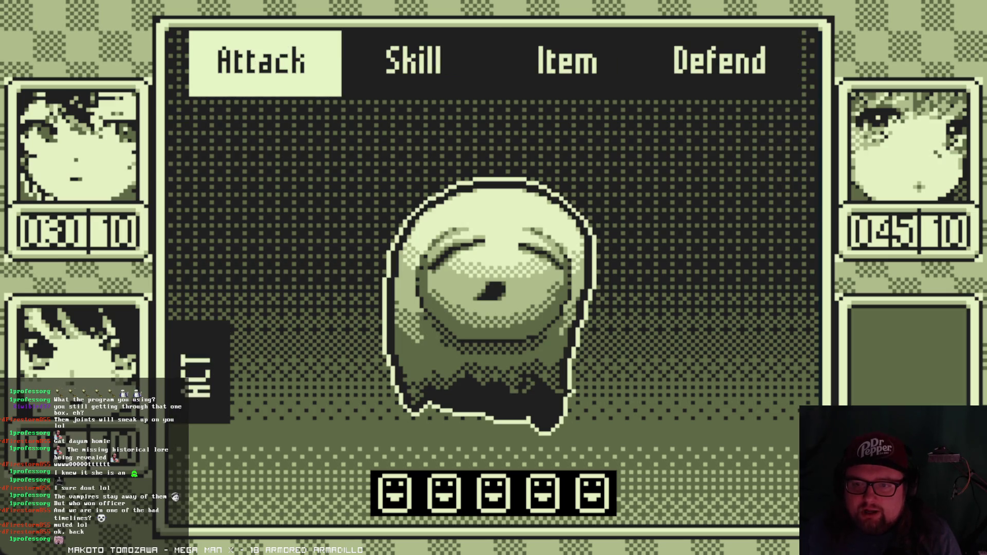
key("Return")
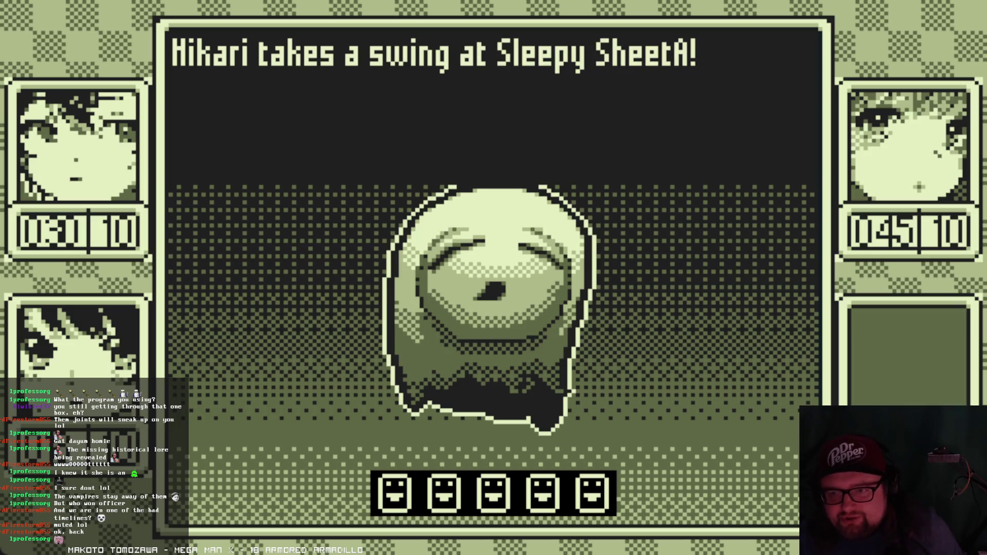
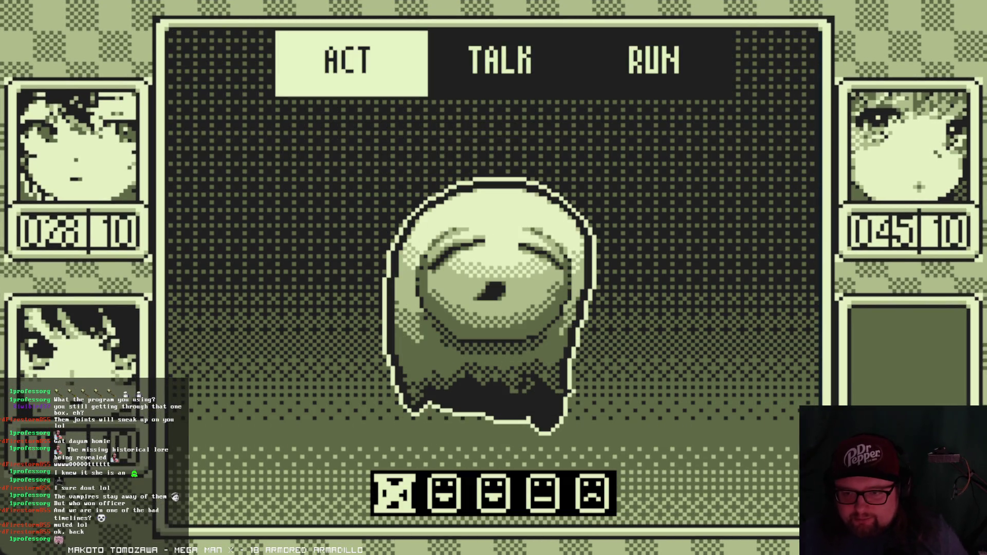
- Order Nii-chan to cast Inazu ω and Hikari to defend, then start the round
key("Return")
key("Right")
key("Return")
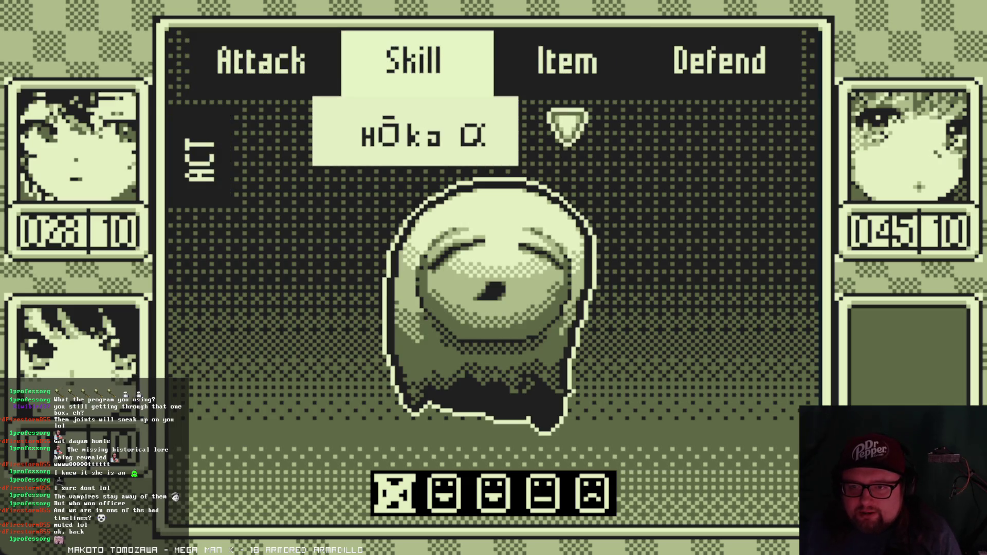
key("Right")
key("Right")
key("Escape")
key("Left")
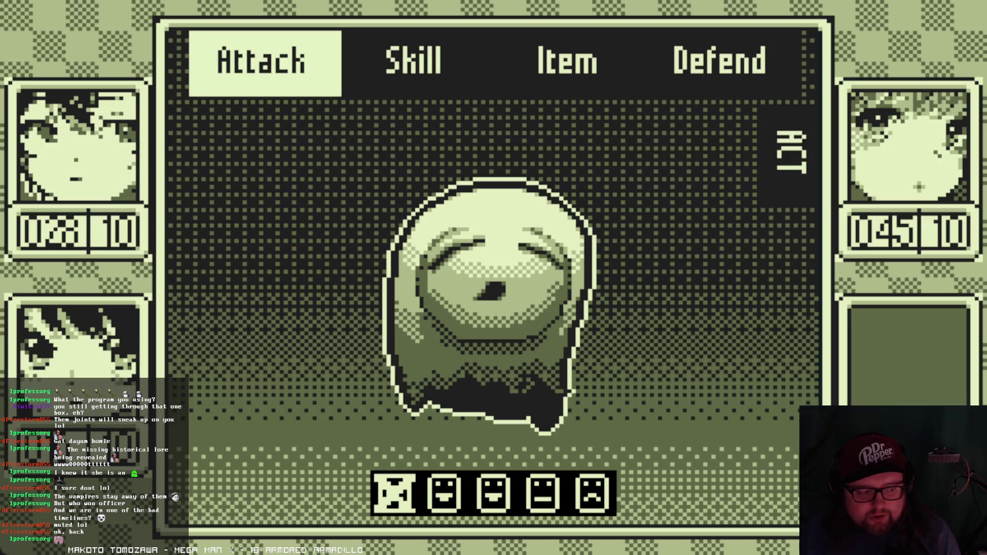
key("Right")
key("Right")
key("Return")
key("Right")
key("Right")
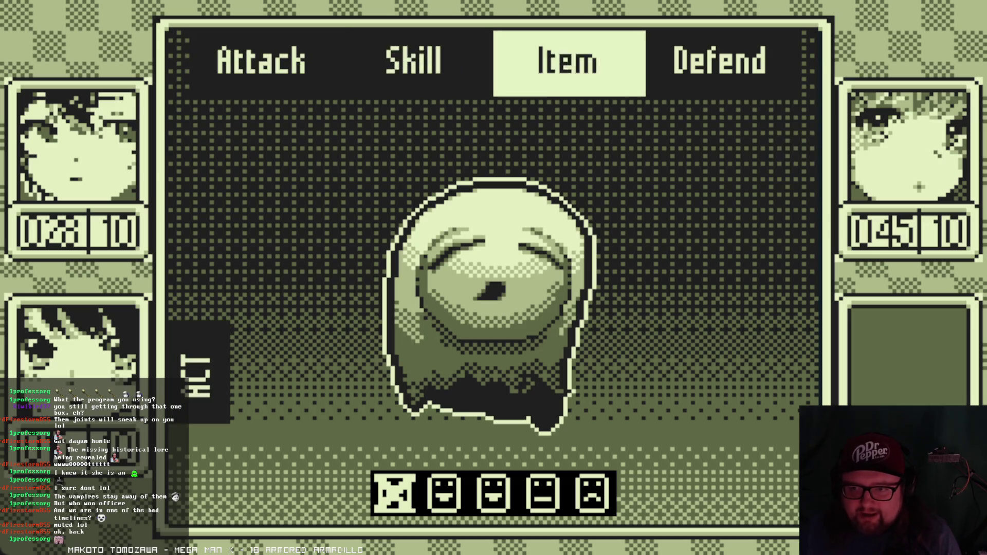
key("Return")
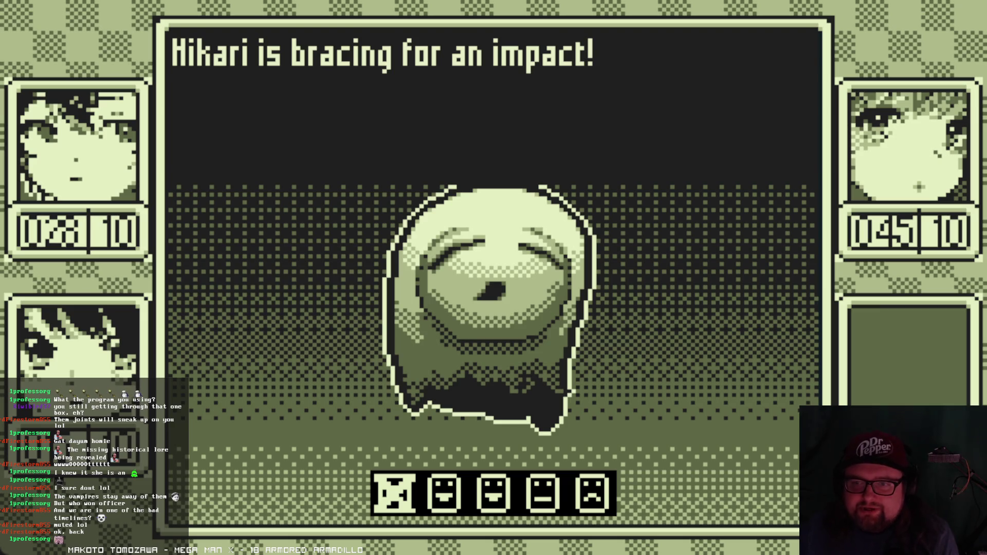
- Play out the round to defeat the ghost, collecting 3 GP and 10 XP each
key("z")
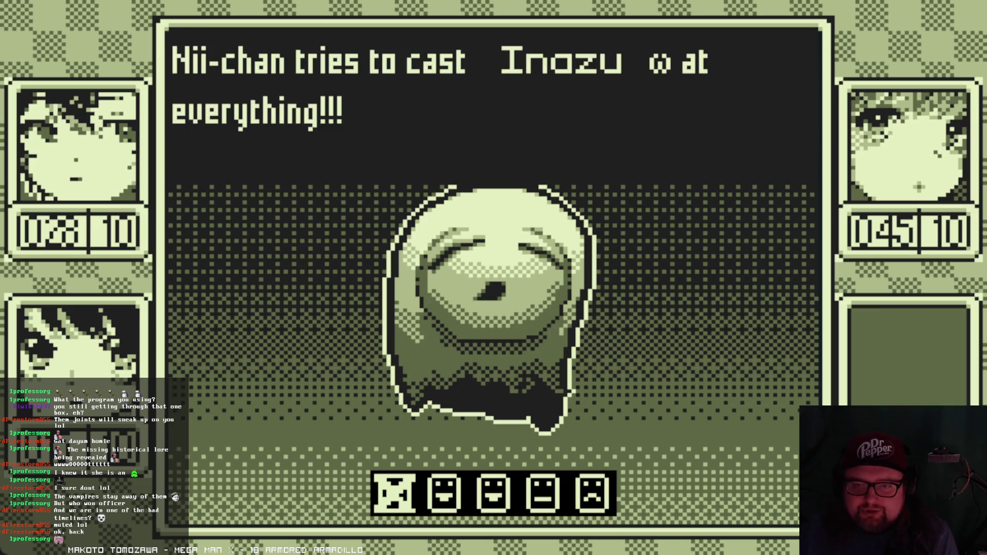
key("z")
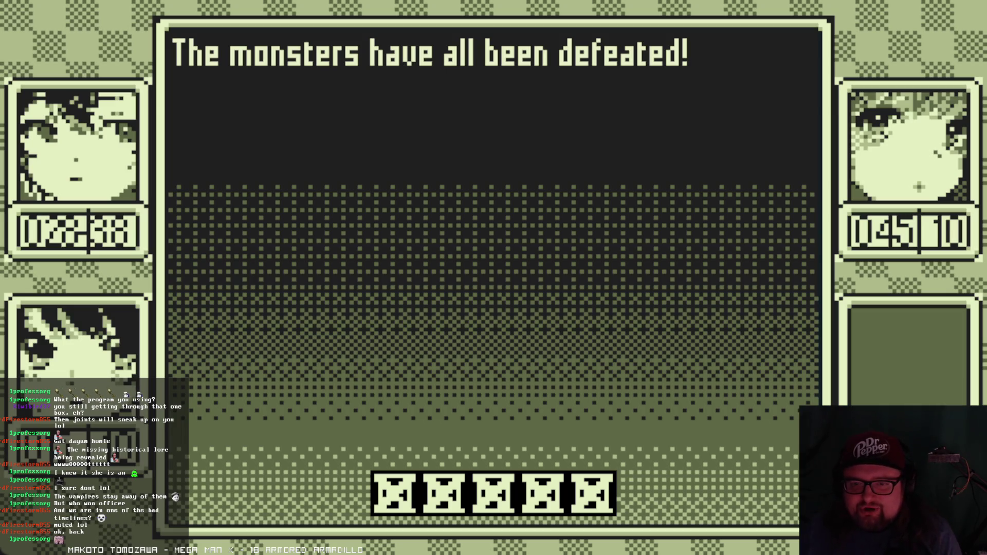
key("Return")
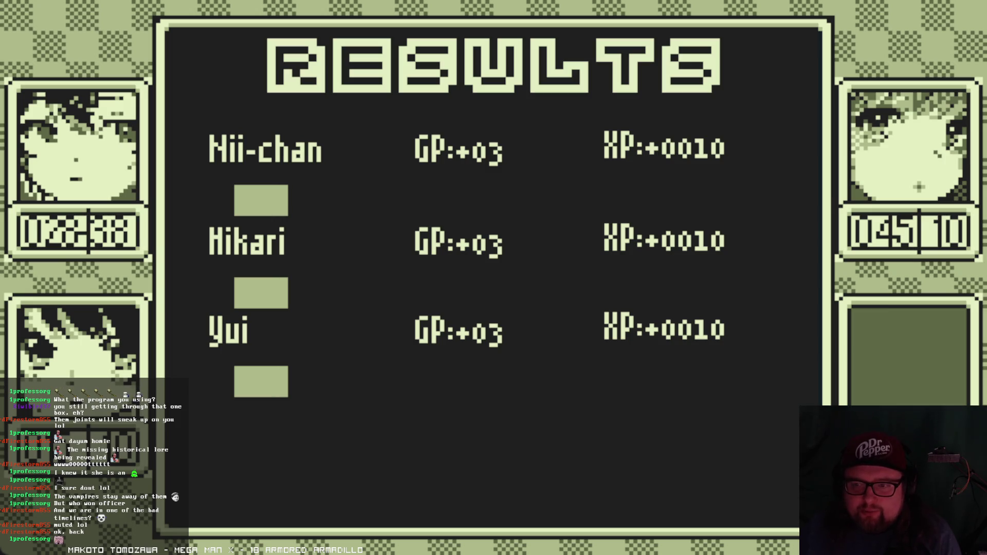
key("Return")
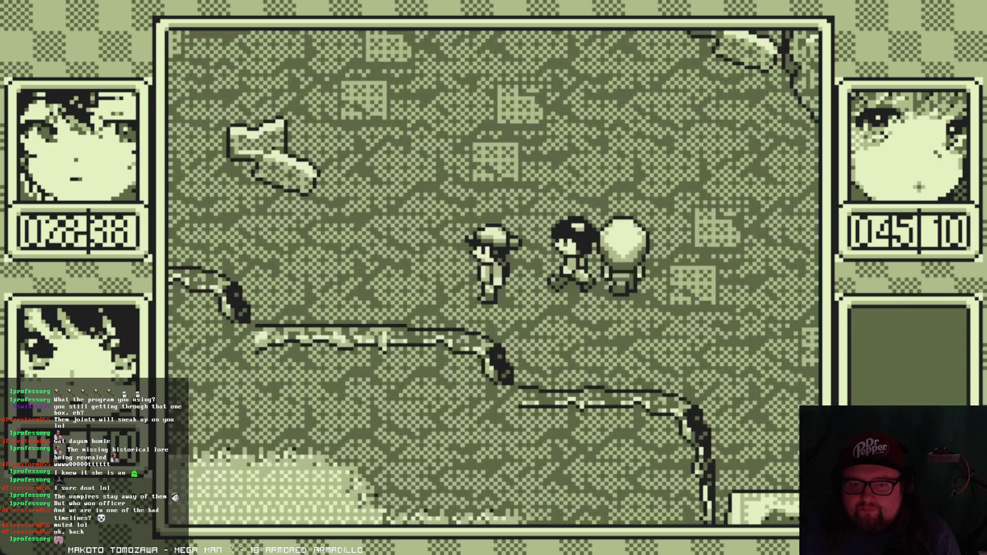
- In the pause menu's Skills page, browse Nii-chan's skills, including Hōka α and Iyashi α
key("Escape")
key("Right")
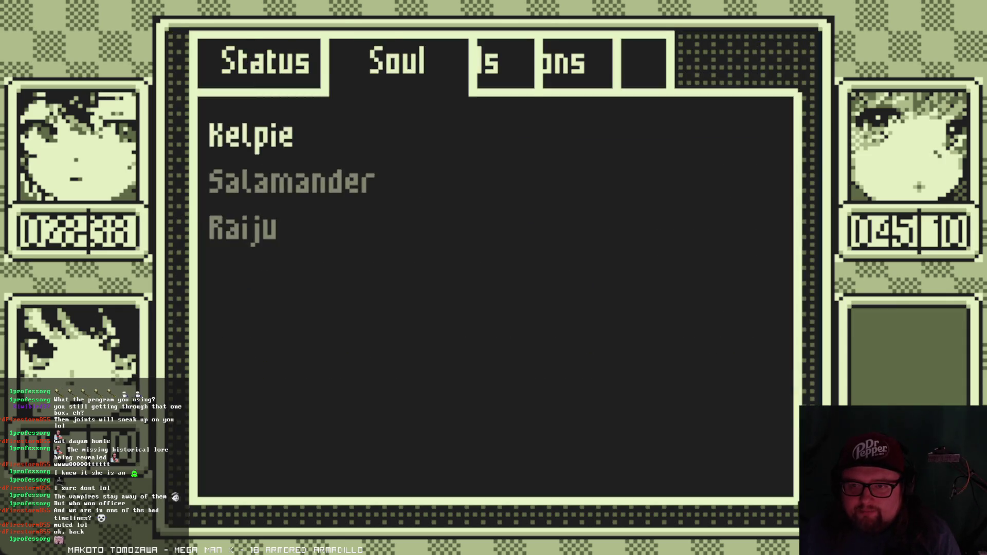
key("Right")
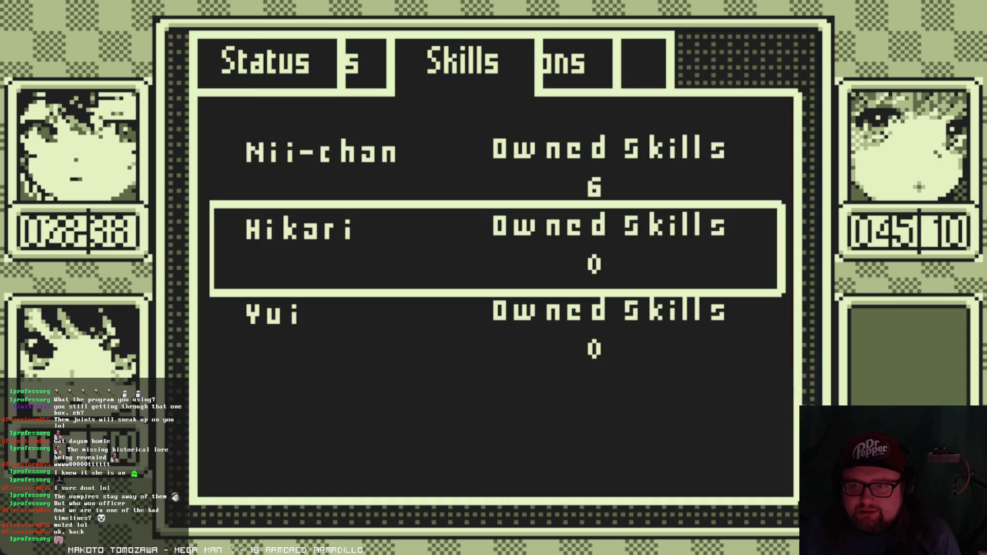
key("Return")
key("Right")
key("Right")
key("Right")
key("Right")
key("Right")
key("Right")
key("Right")
key("Right")
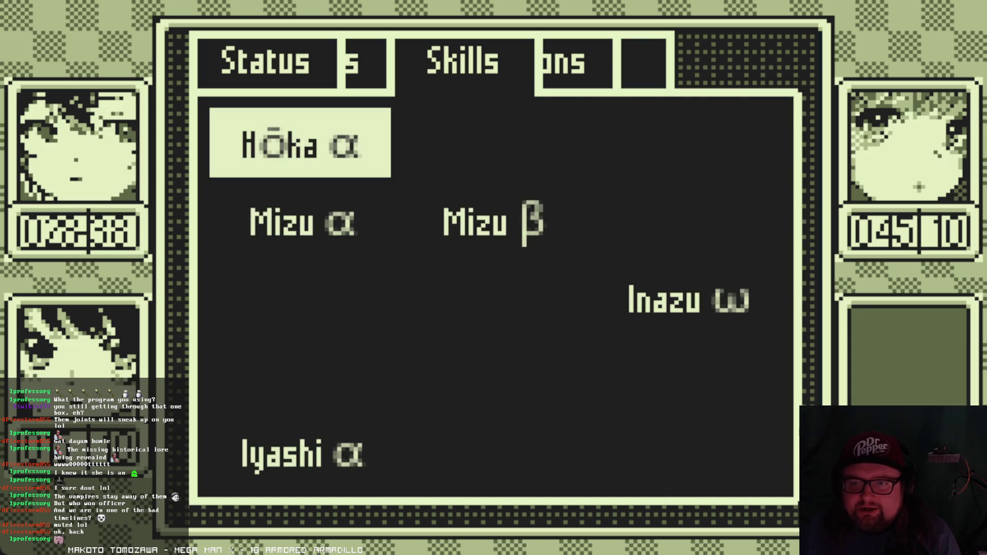
key("Right")
key("Right")
key("Right")
key("Left")
key("Left")
key("Left")
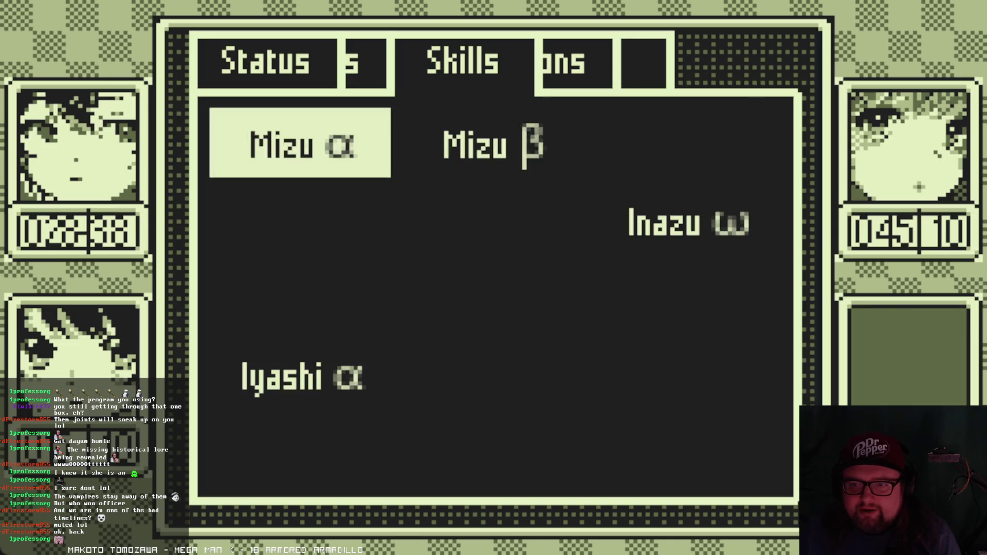
key("Right")
key("Left")
key("Right")
key("x")
- View Hikari's skills, comparing Hōka β with Hōka α
key("Down")
key("Up")
key("Down")
key("z")
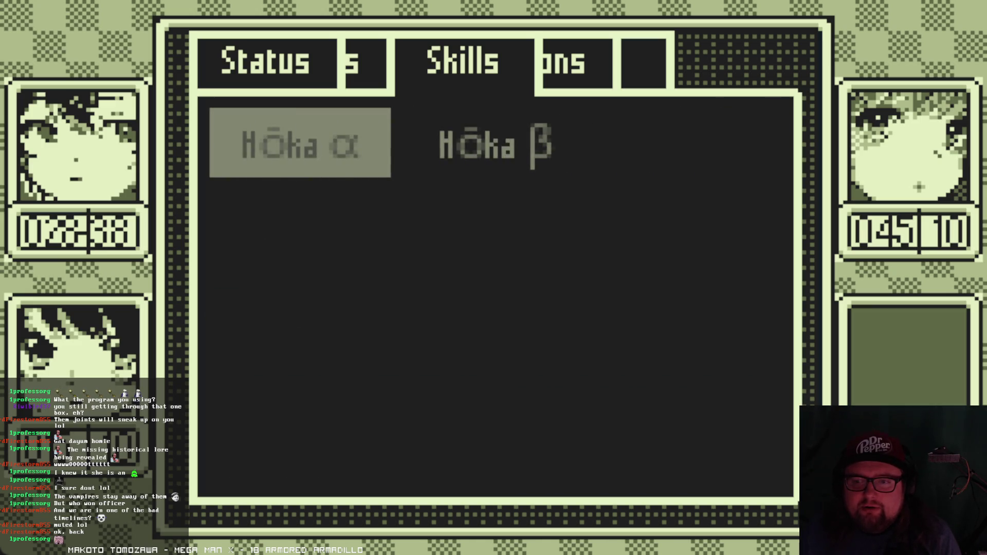
key("Right")
key("Left")
key("Right")
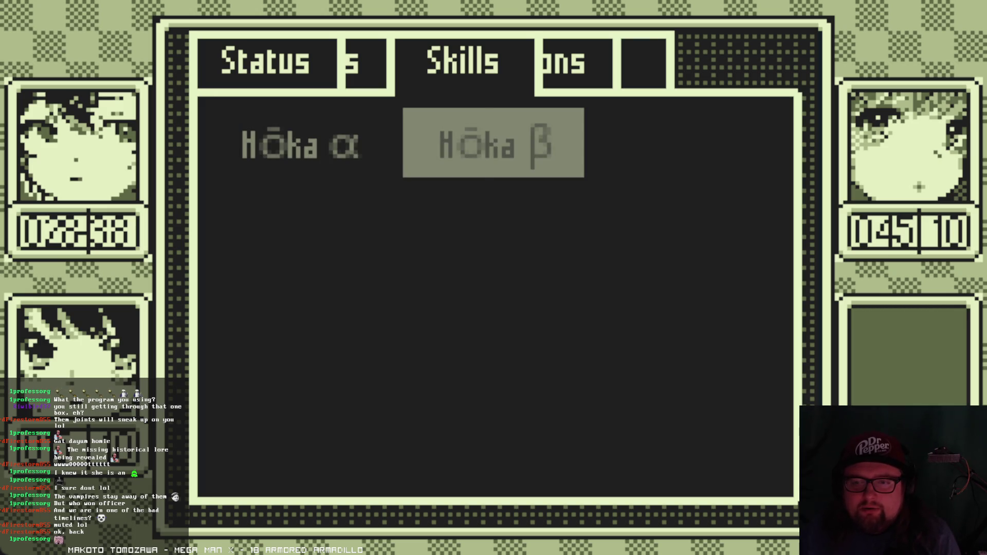
key("x")
- View Yui's Inazu skills, ending on Inazu β
key("Down")
key("z")
key("Right")
key("Left")
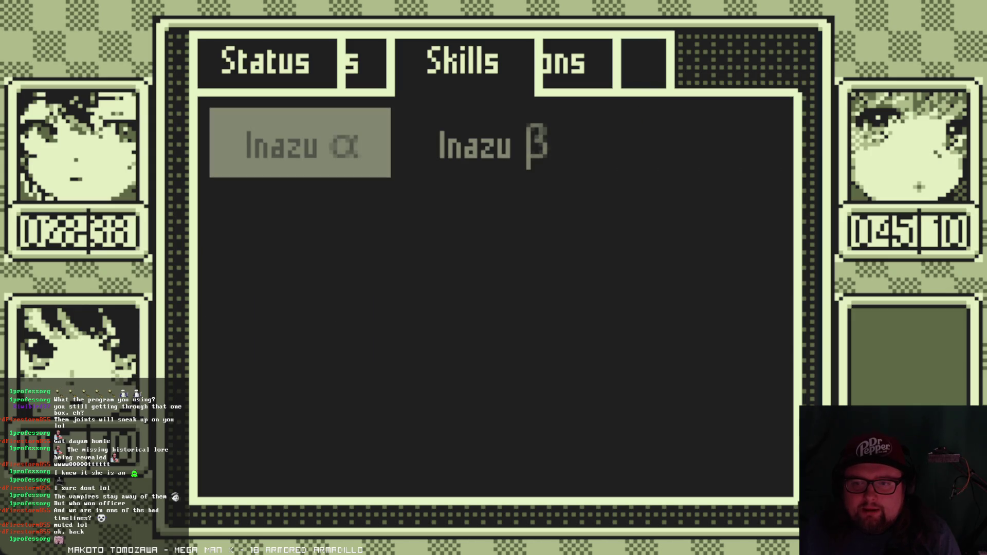
key("Right")
key("x")
- Recheck Nii-chan's skill grid
key("Down")
key("z")
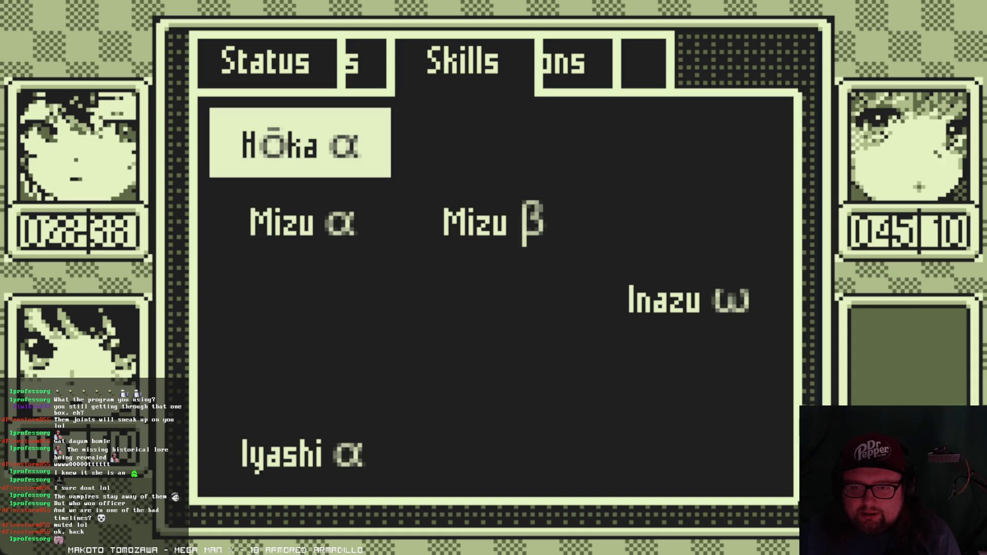
key("Right")
key("Right")
key("Right")
key("Right")
key("Right")
key("x")
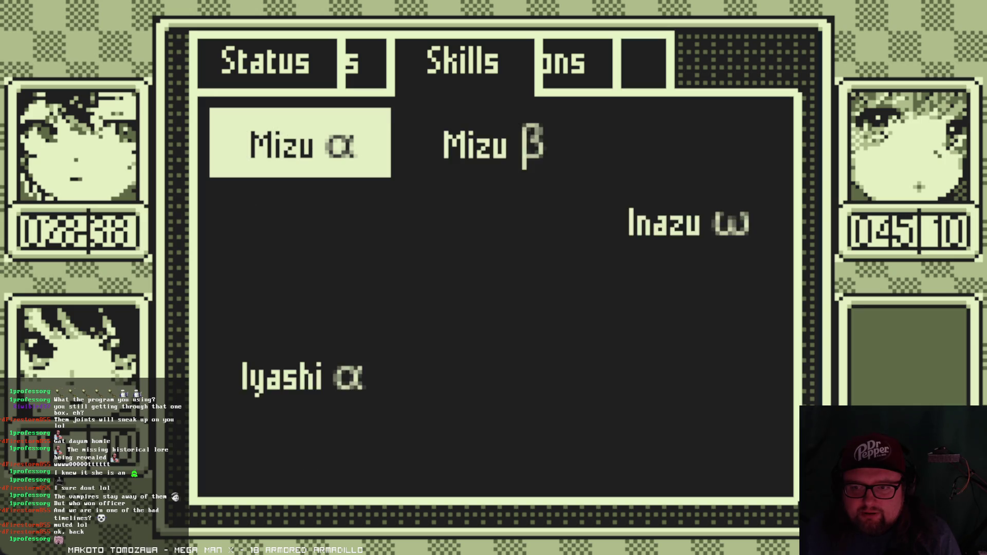
- View Kelpie's details and artwork on the Soul page
key("Left")
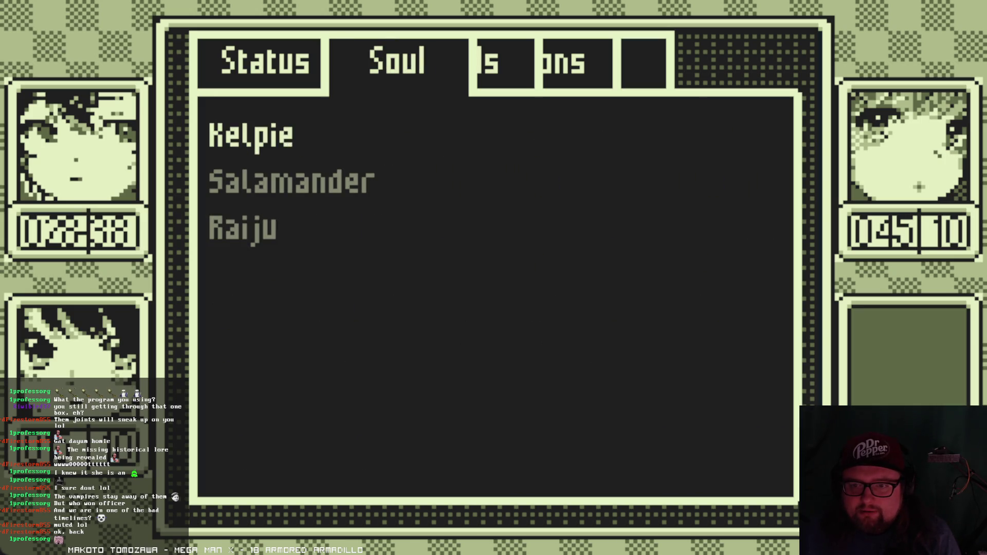
key("z")
key("z")
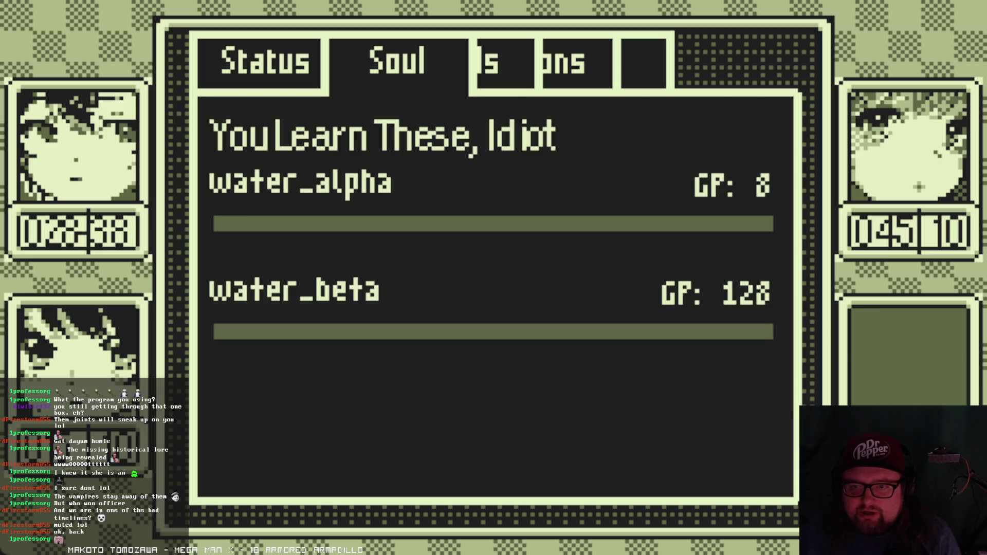
key("x")
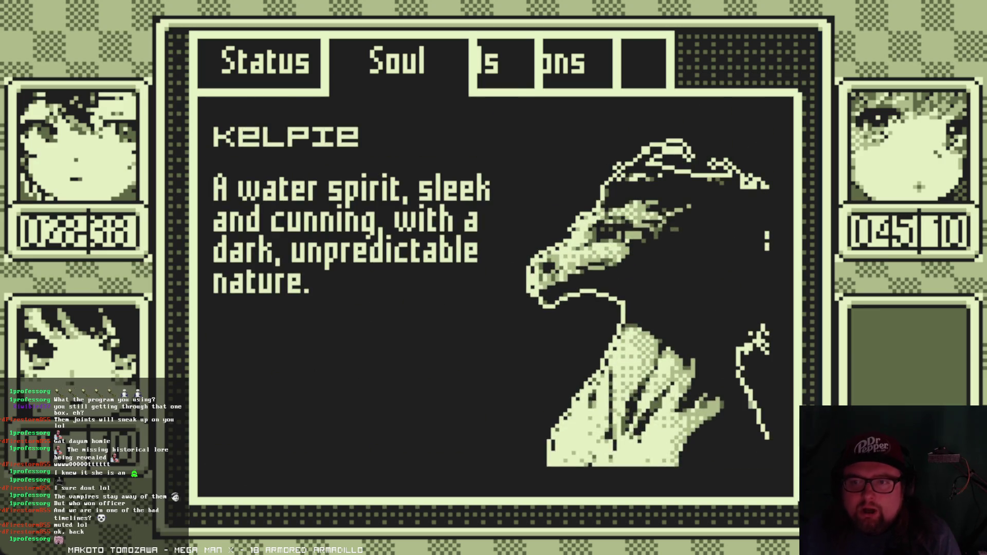
key("x")
- Look over Nii-chan's six skills once more, then exit the menu and walk north
key("Right")
key("z")
key("Up")
key("Up")
key("Up")
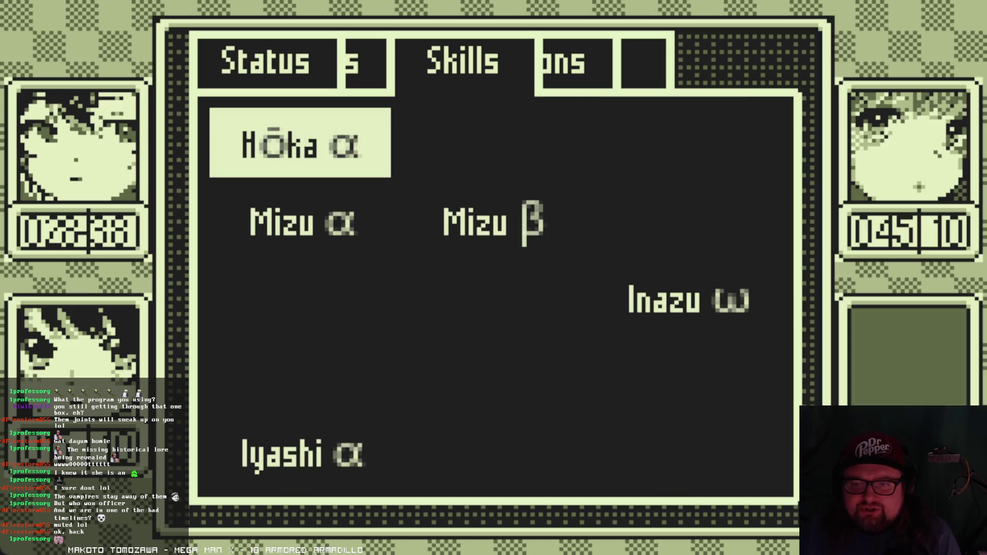
key("x")
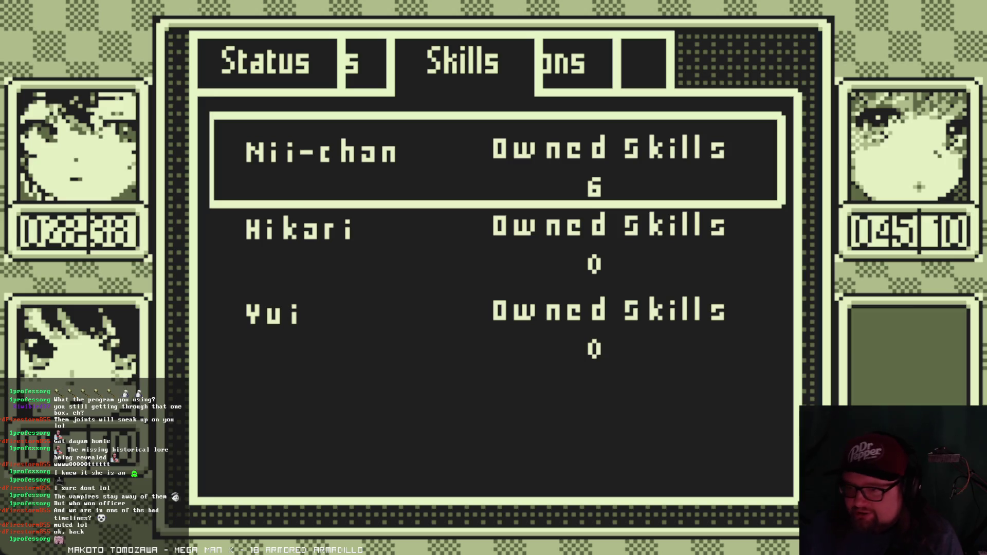
key("x")
key("Up")
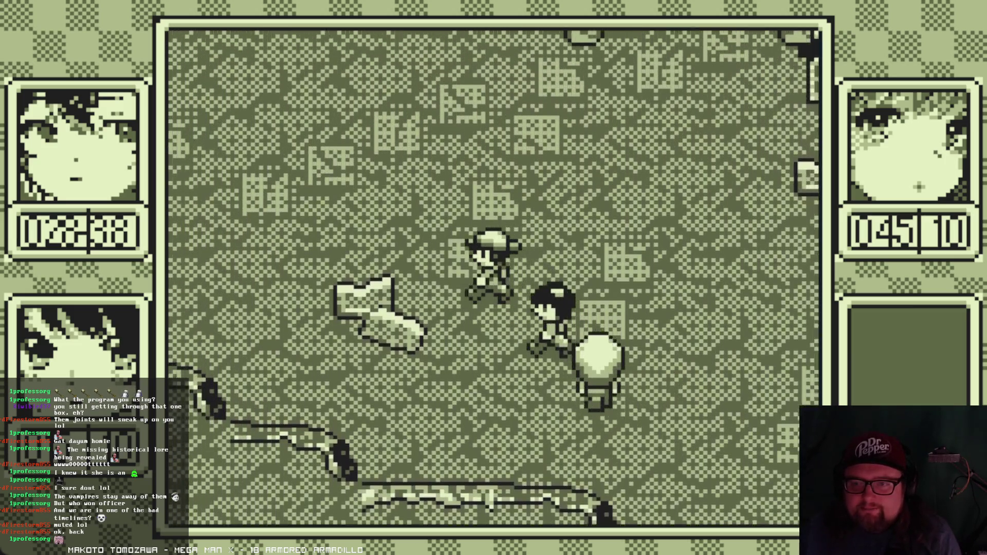
- Walk left into another ghost battle and have Nii-chan cast Inazu ω
key("Left")
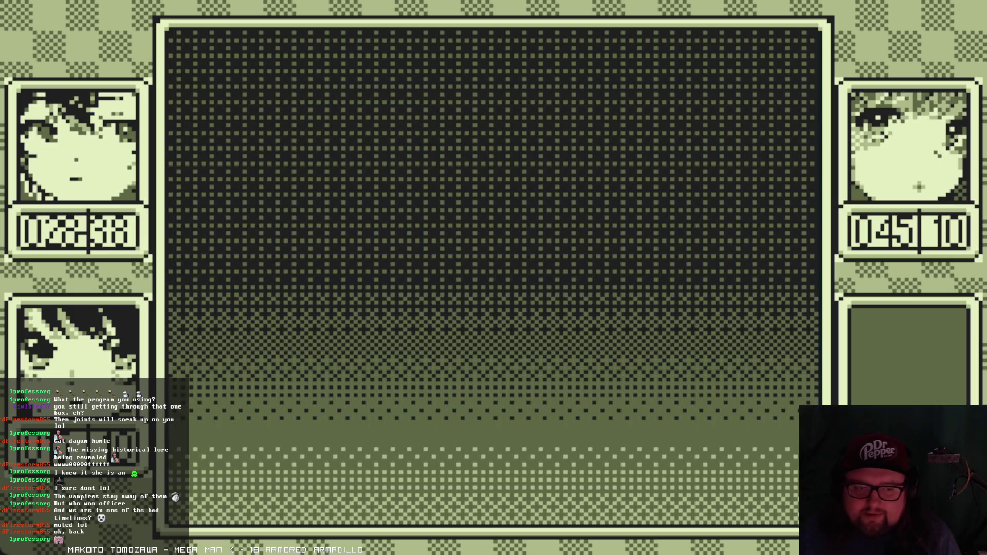
key("Right")
key("Left")
key("z")
key("Right")
key("z")
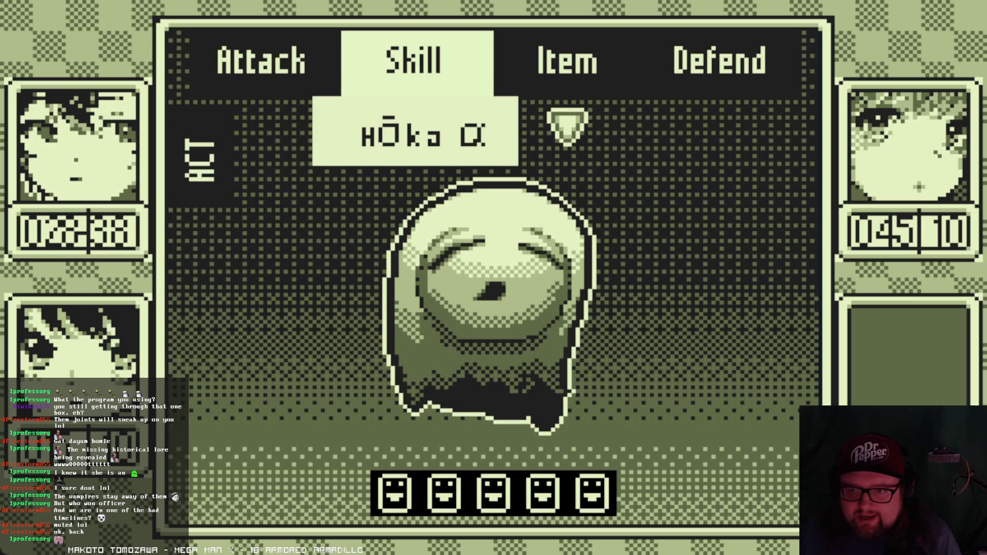
key("Down")
key("z")
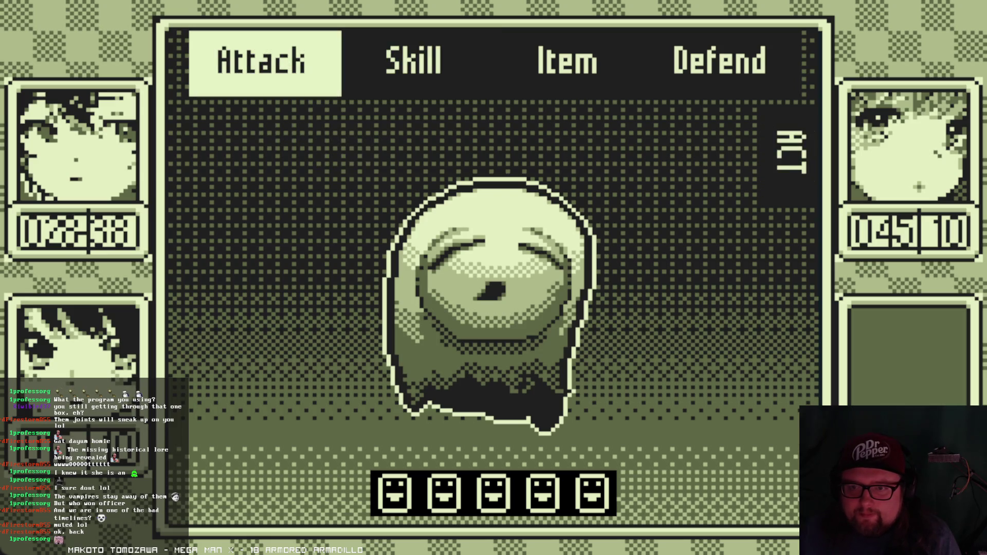
key("z")
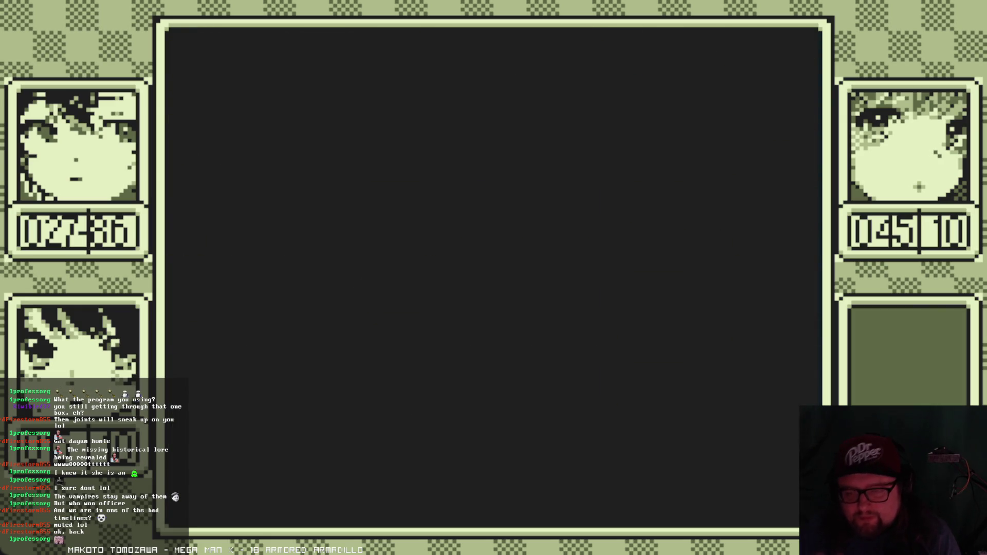
- Check the Hōka α details on the Skills page, then return to the map
key("x")
key("Right")
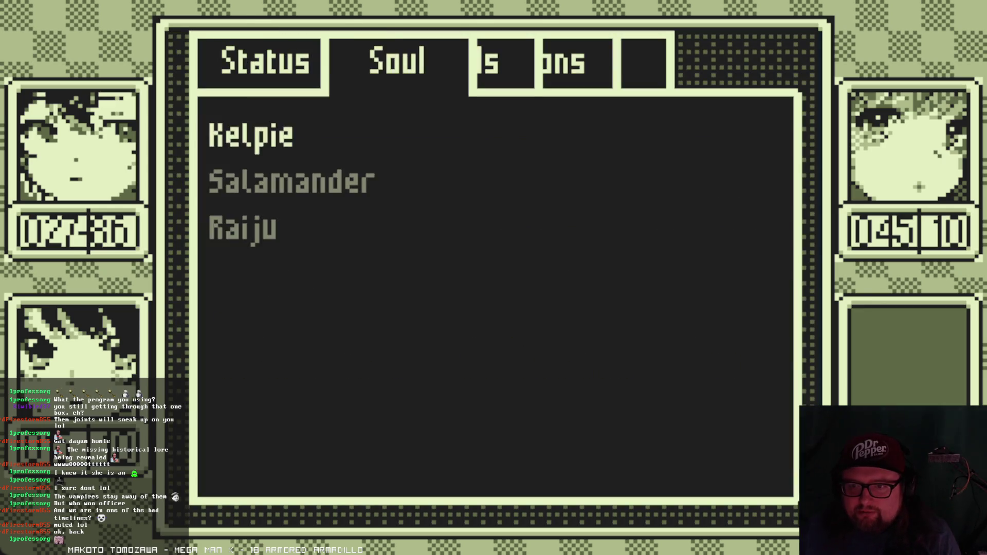
key("Right")
key("z")
key("z")
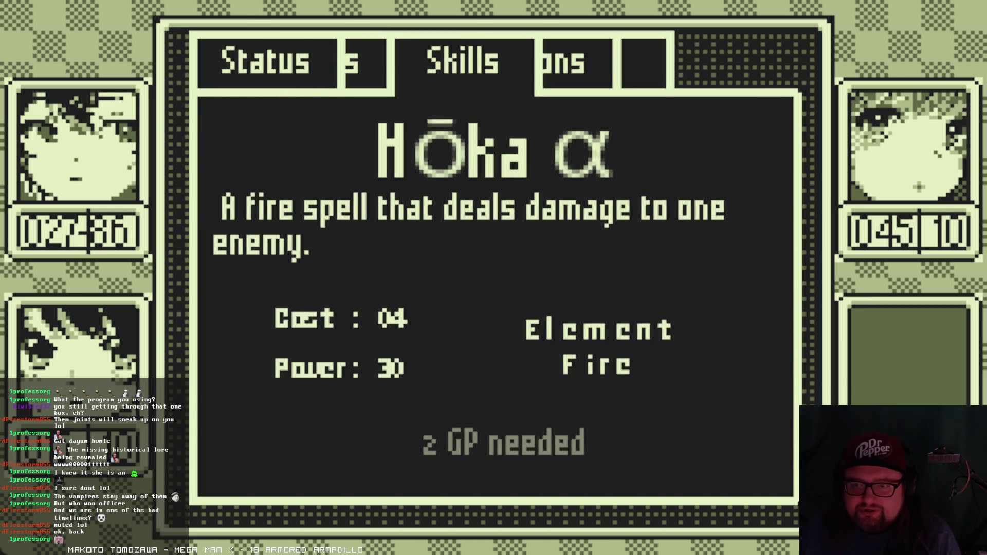
key("x")
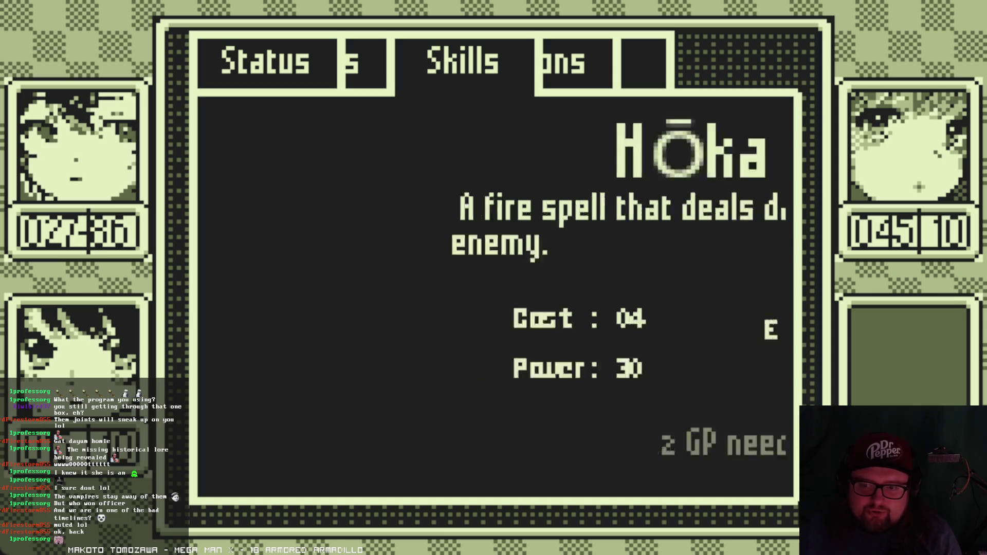
key("x")
- Walk up into the forest onto the save point and look at the menu's File page
key("Up")
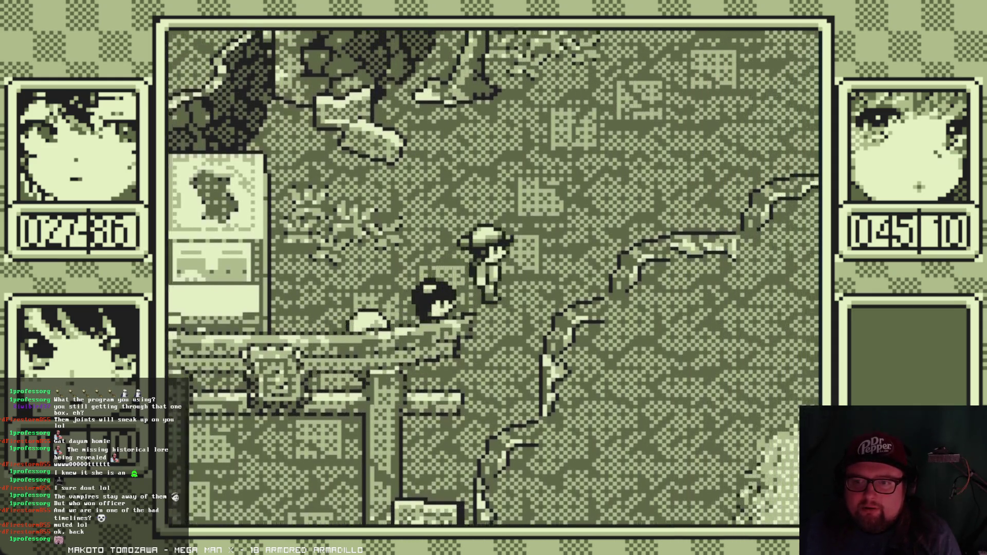
key("Up")
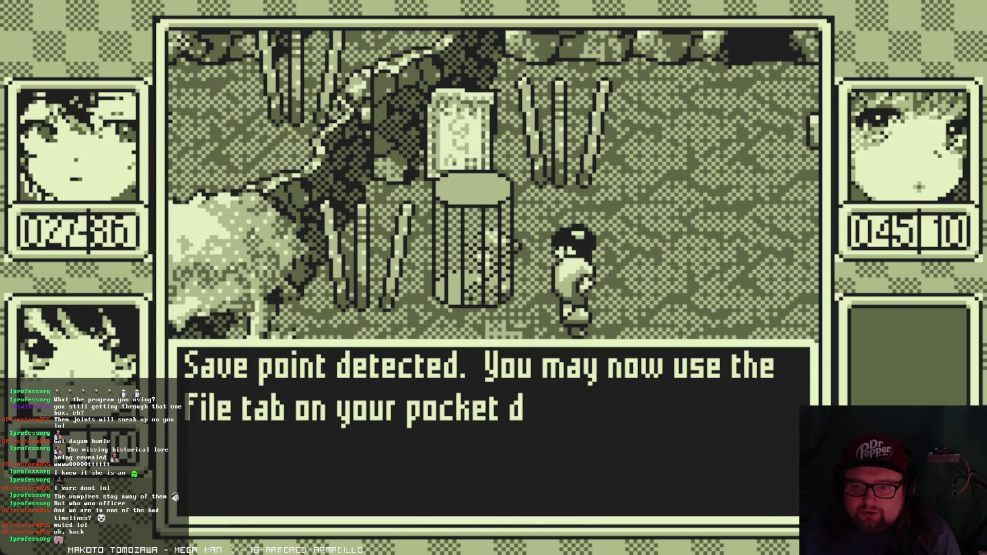
key("z")
key("x")
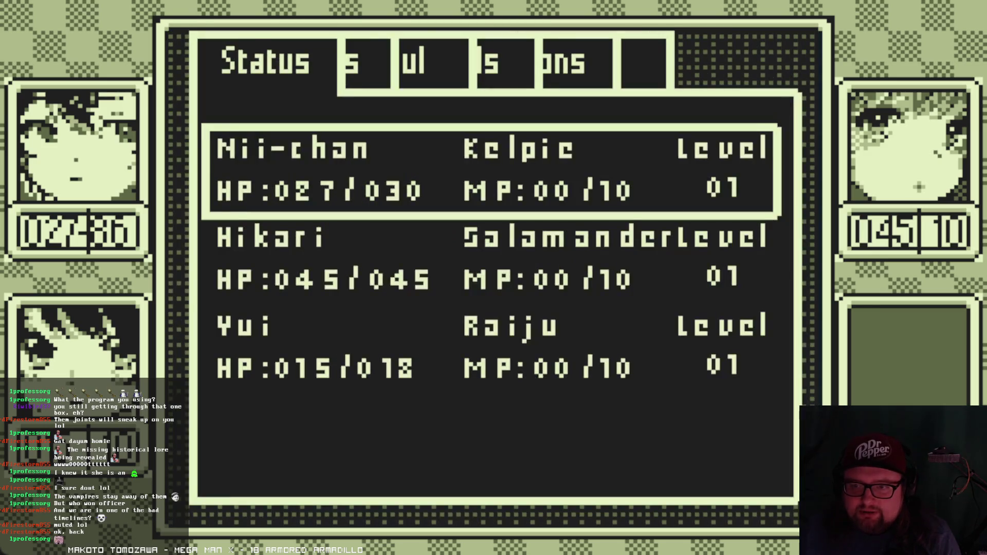
key("Right")
key("Left")
key("Left")
key("x")
- Step back onto the save point and save the game from the File page
key("Left")
key("Up")
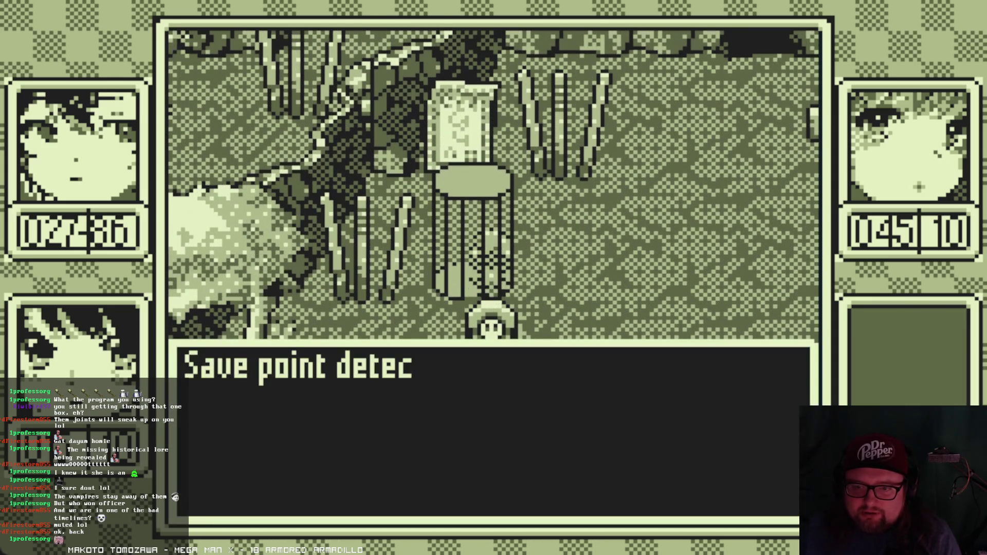
key("z")
key("x")
key("Right")
key("Right")
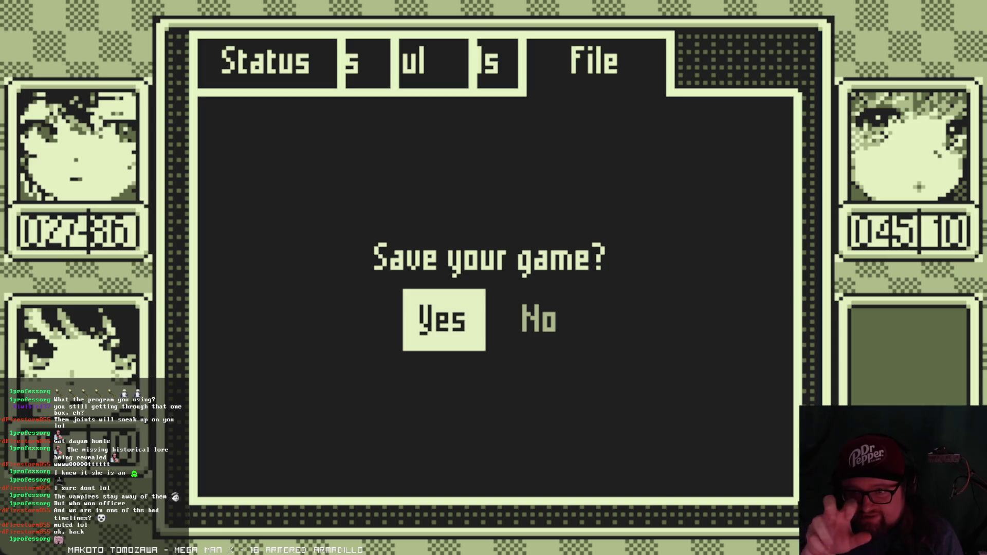
key("Escape")
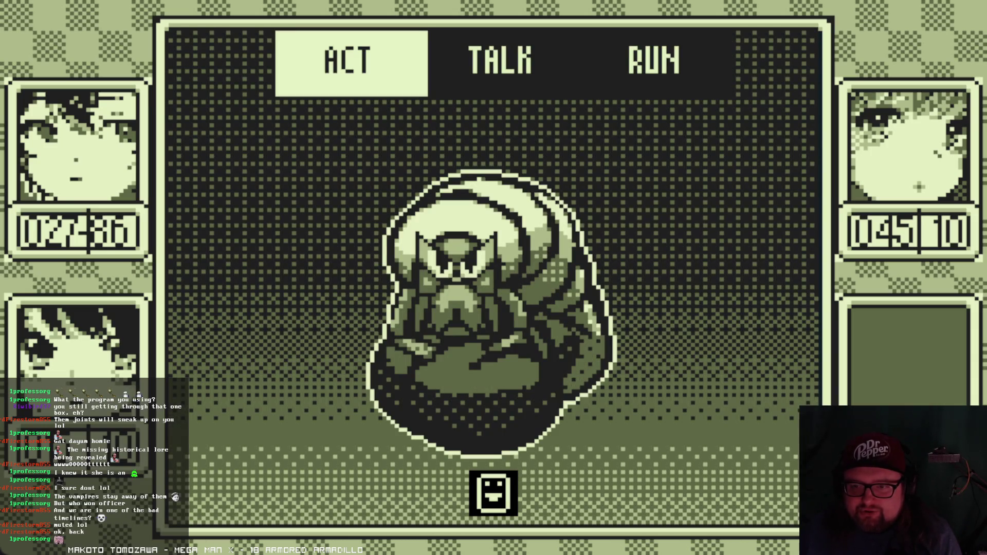
- Defeat the maggot with a plain Attack, then clear the victory and RESULTS screens
key("z")
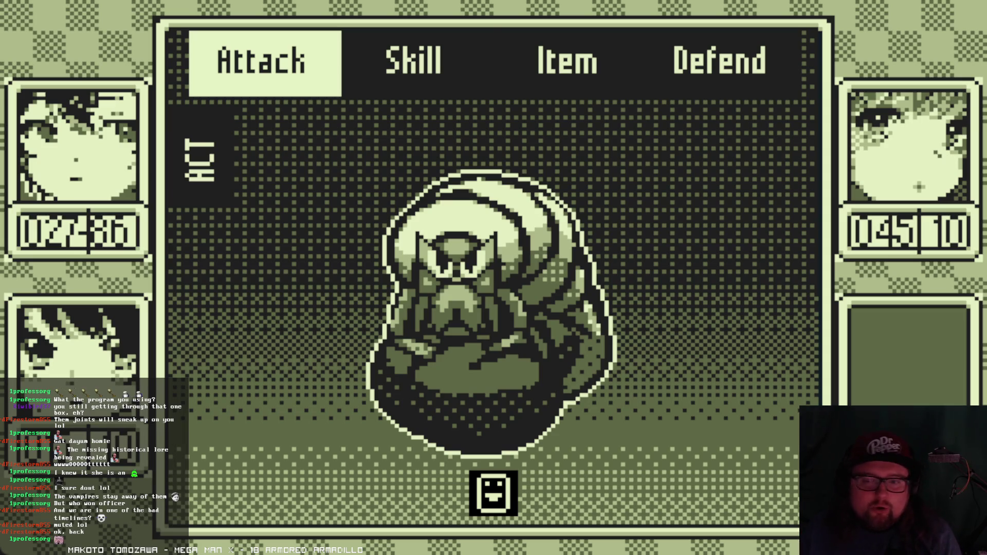
key("Right")
key("z")
key("Down")
key("Up")
key("Up")
key("z")
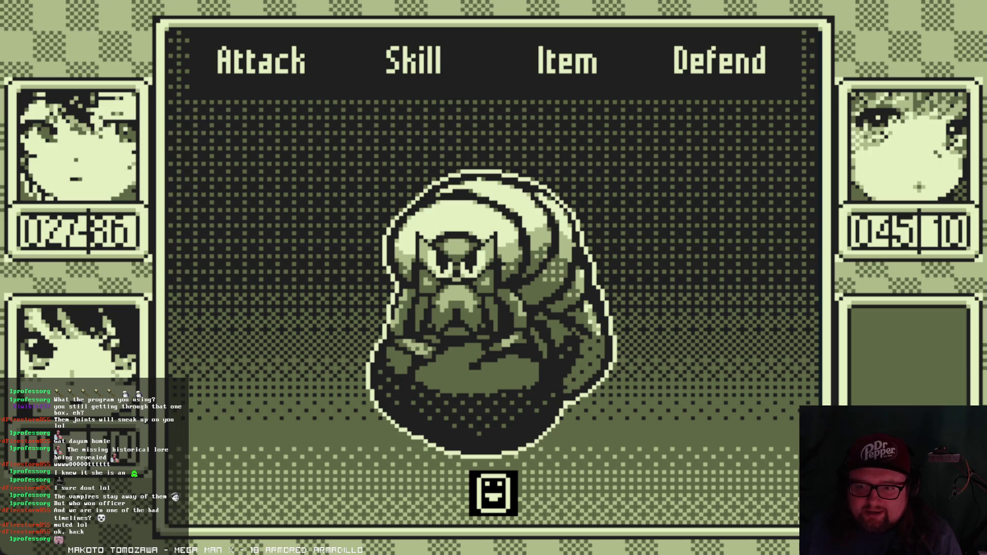
key("z")
key("z")
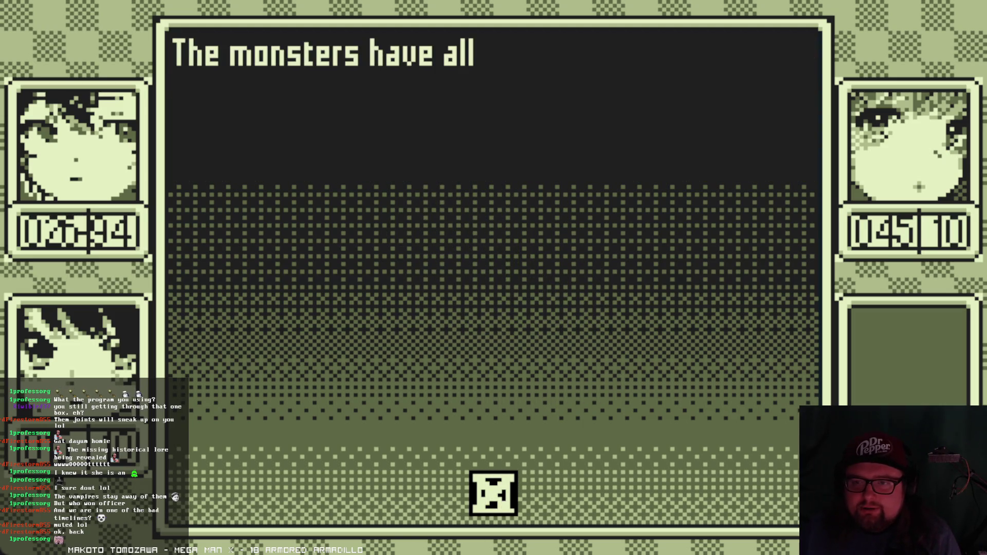
key("Return")
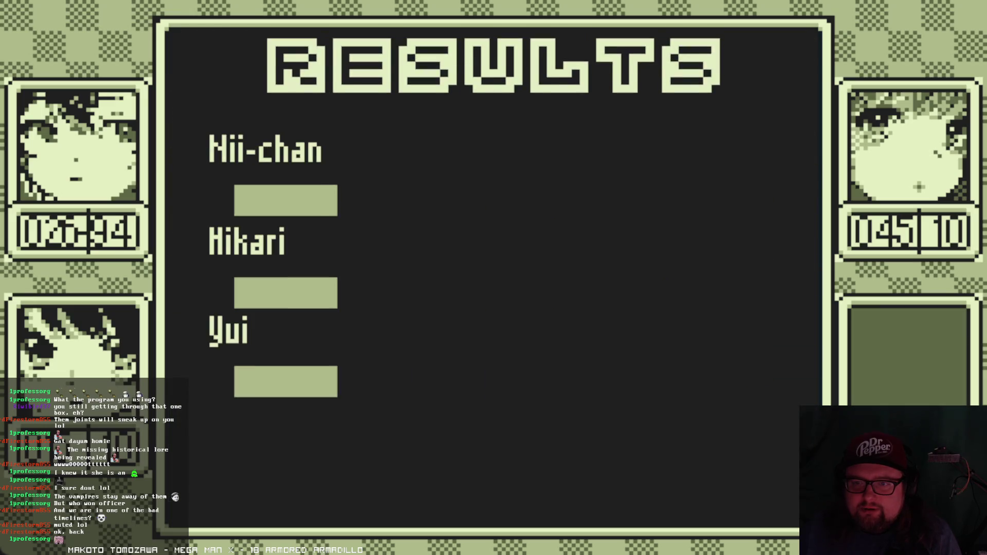
key("Return")
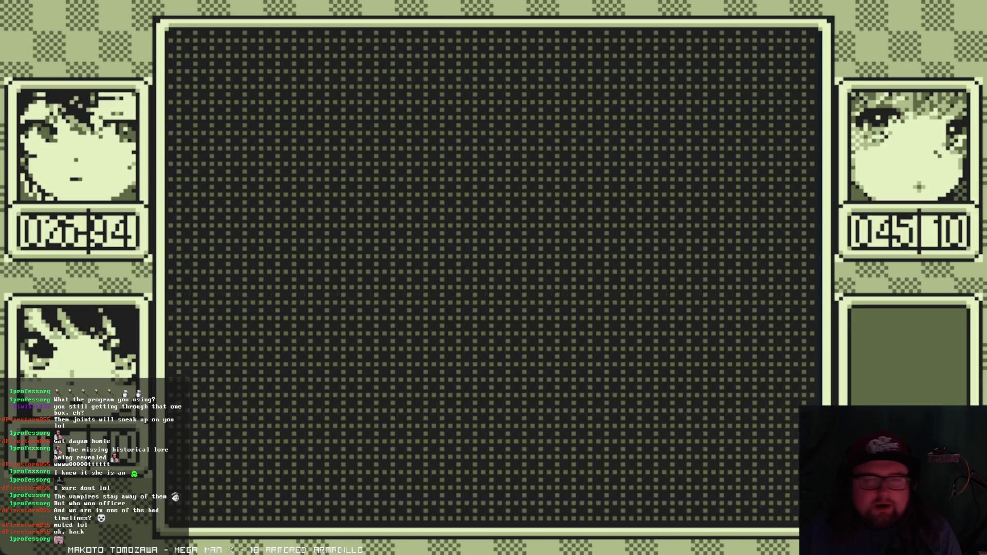
- Have Nii-chan cast Inazu ω at Mad MaggotB, then view Yui's Inazu skill details
key("Return")
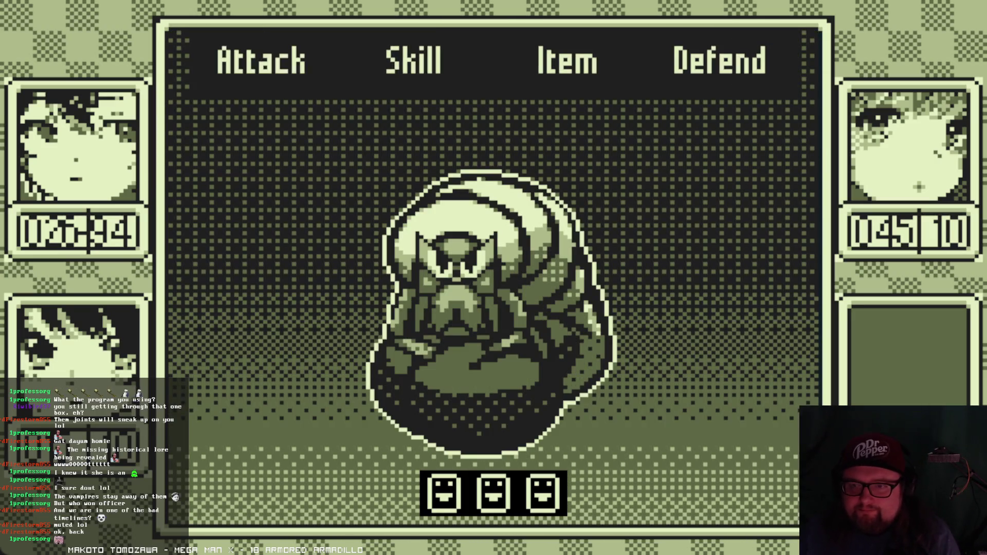
key("Right")
key("Return")
key("Down")
key("Return")
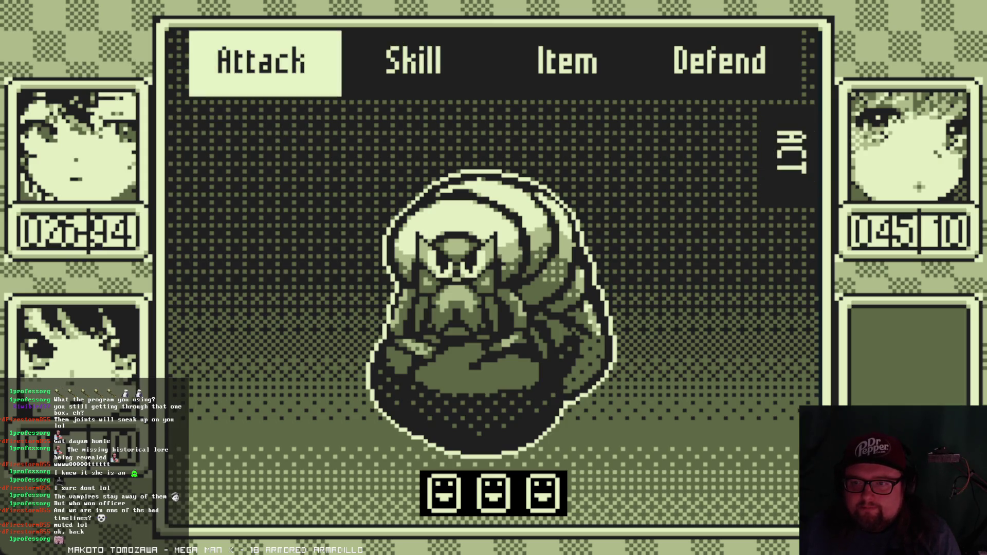
key("Right")
key("Return")
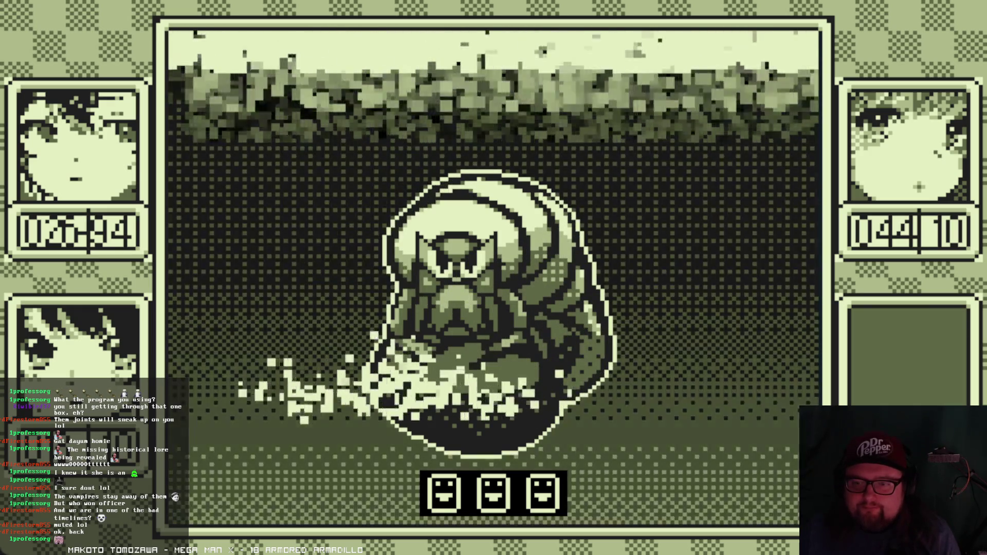
key("Down")
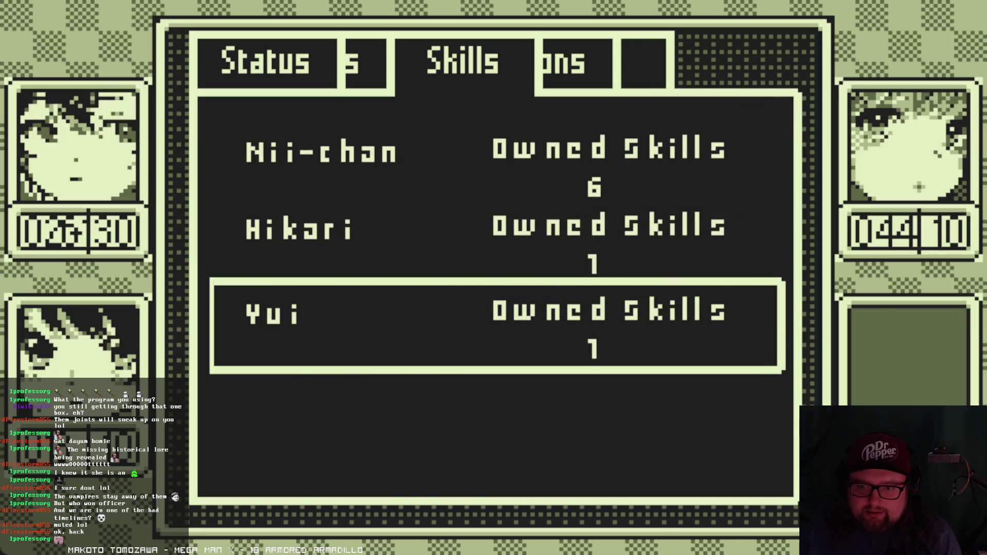
key("Return")
key("Return")
key("Return")
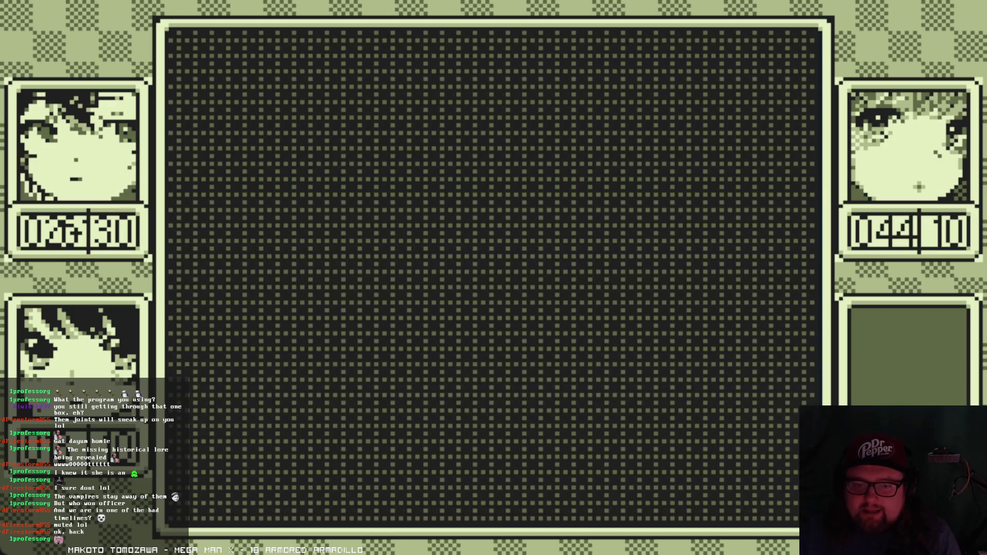
- Cast Hōka α on Mad MaggotA and pick the next character's skill
key("Right")
key("Return")
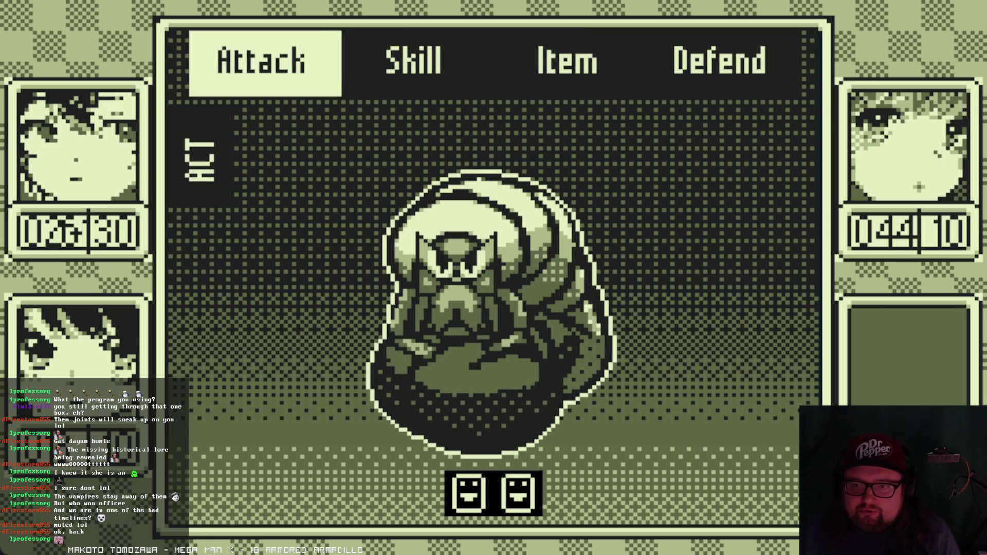
key("Right")
key("Return")
key("Escape")
key("Return")
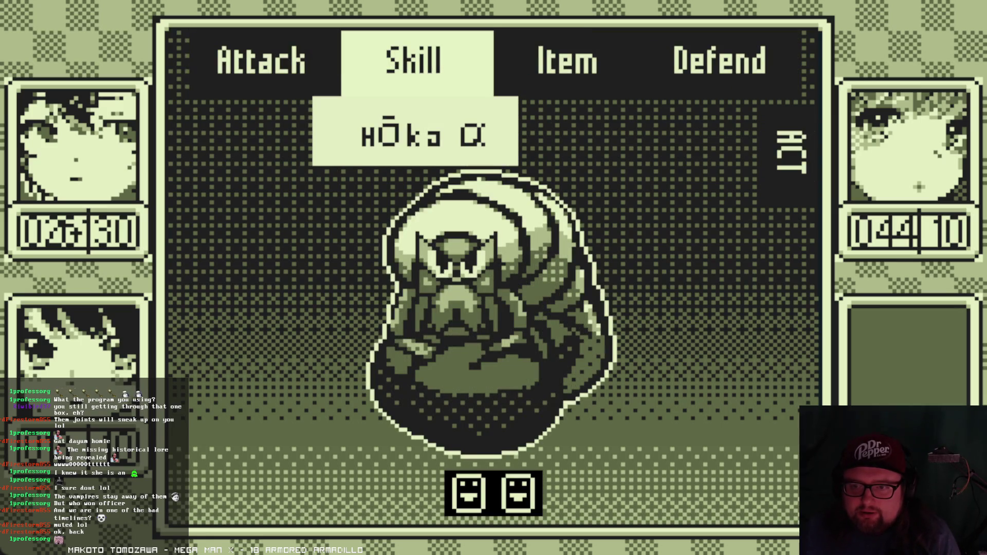
key("Return")
key("Return")
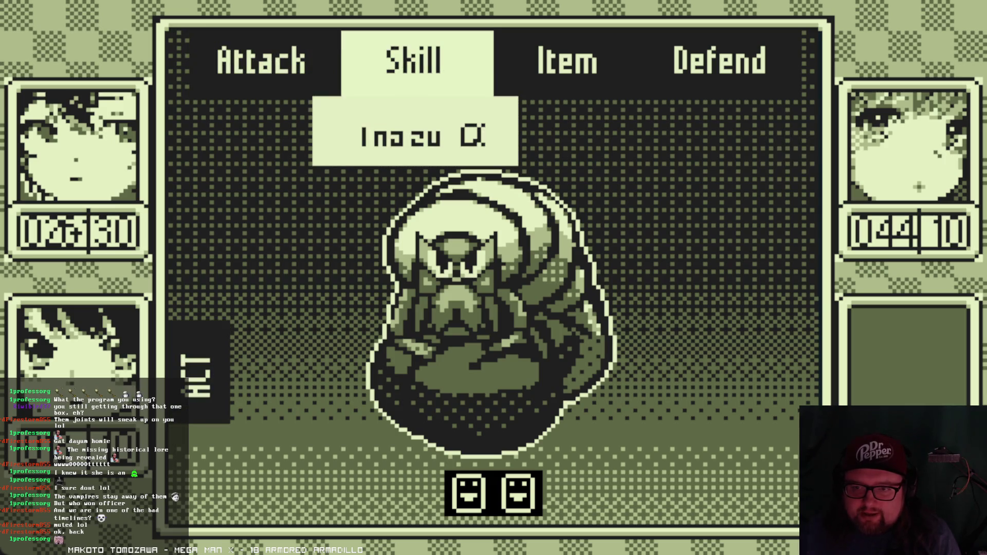
key("Return")
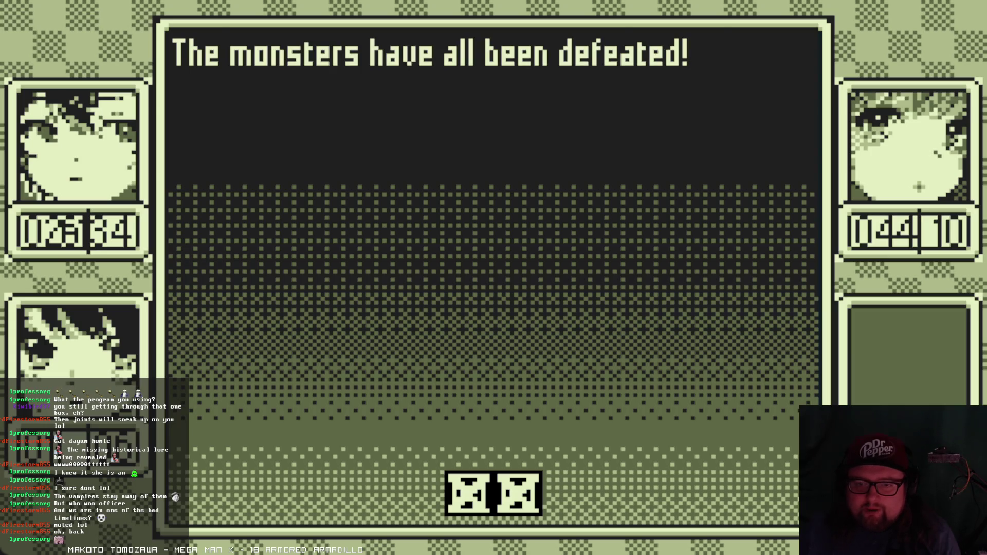
- Collect the 2 GP and 4 XP rewards and head down the forest path
key("z")
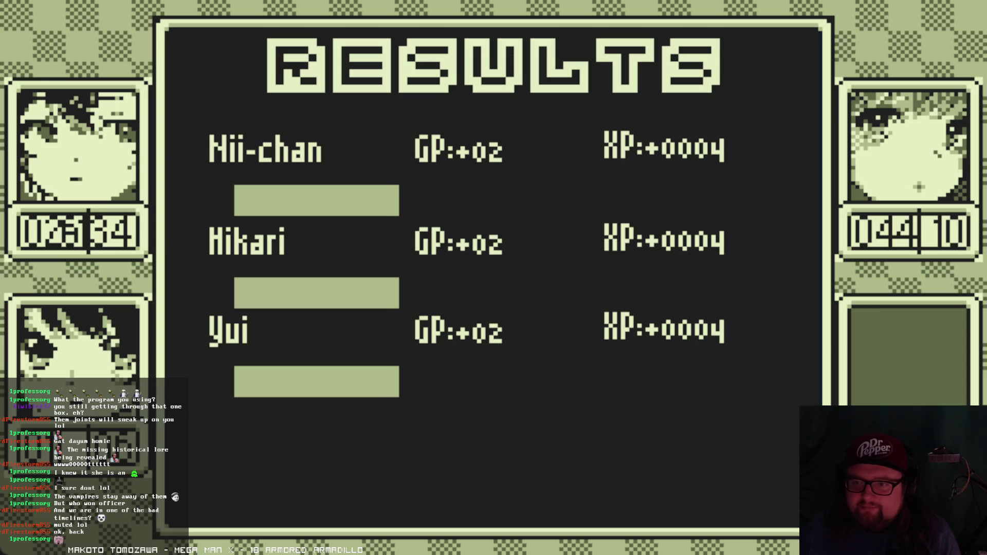
key("z")
key("Down")
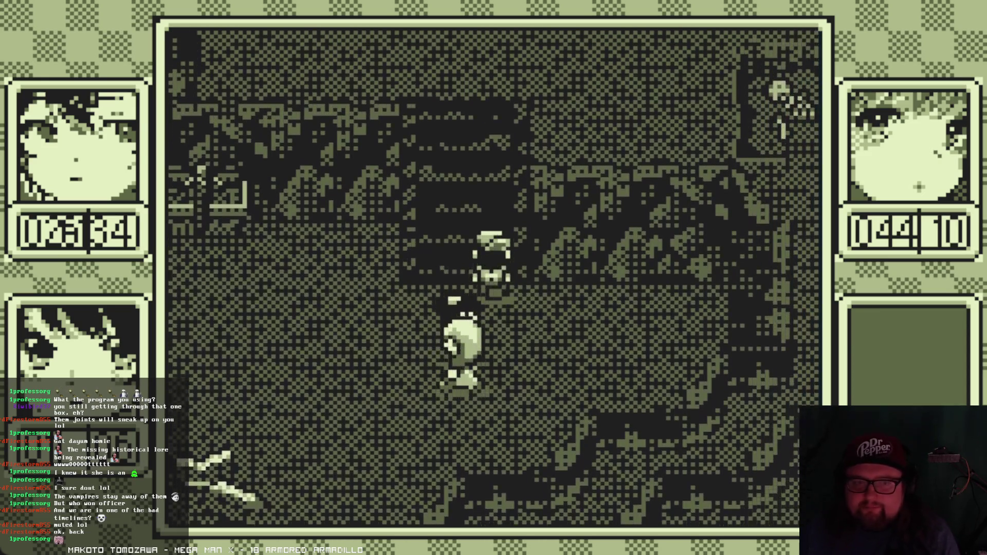
- Walk the party up through the forest and over the bridge to the ruined courtyard
key("Up")
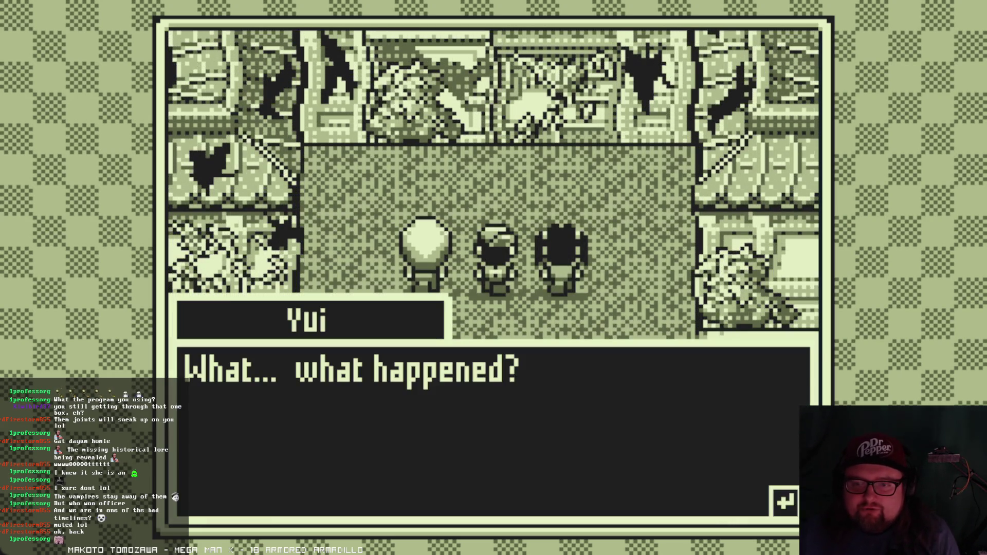
- Advance Yui and Hikari's conversation in the ruined courtyard
key("Return")
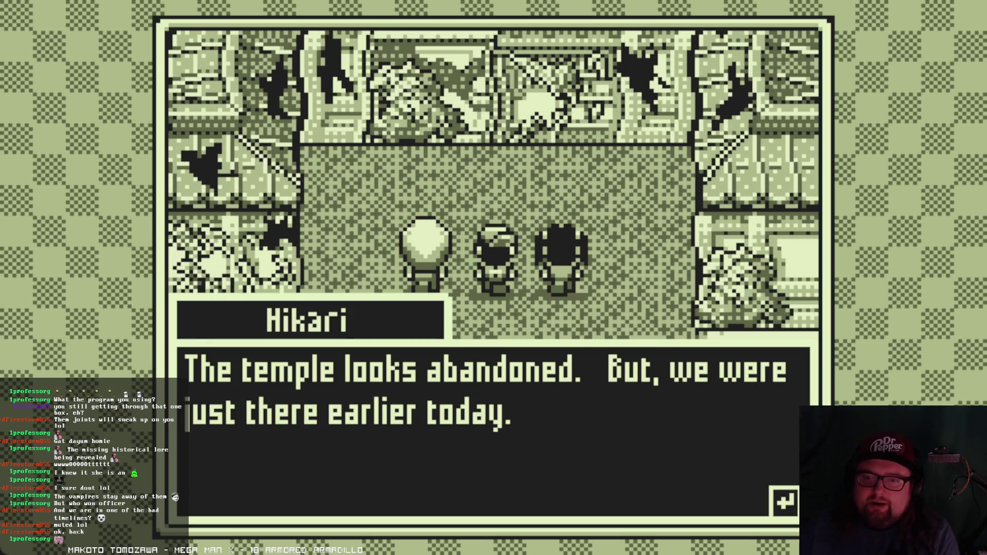
key("Return")
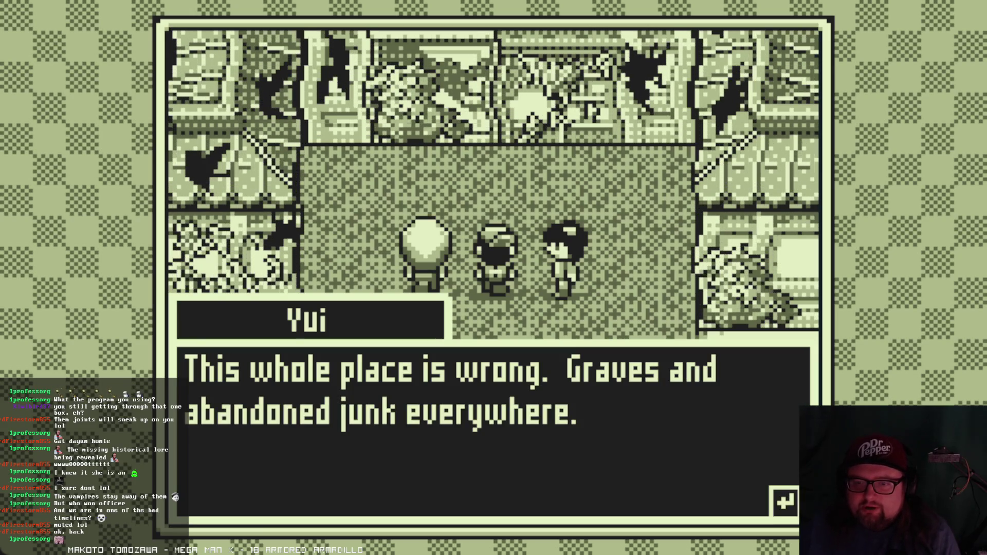
key("Return")
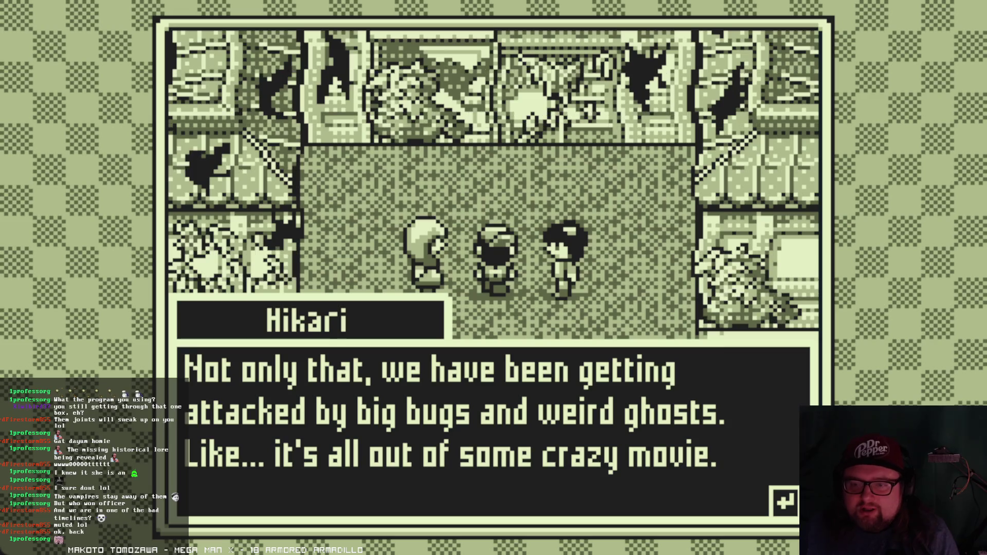
key("Return")
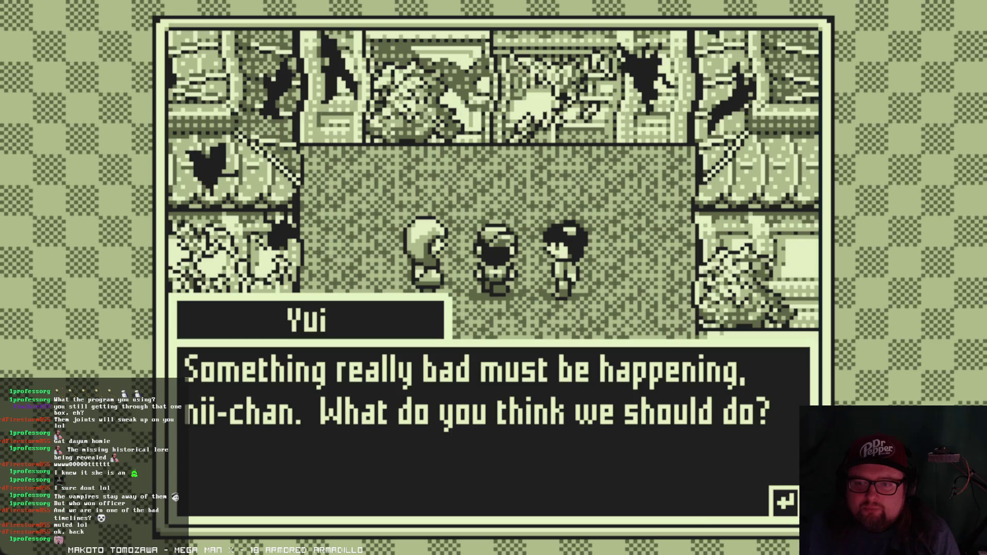
key("Return")
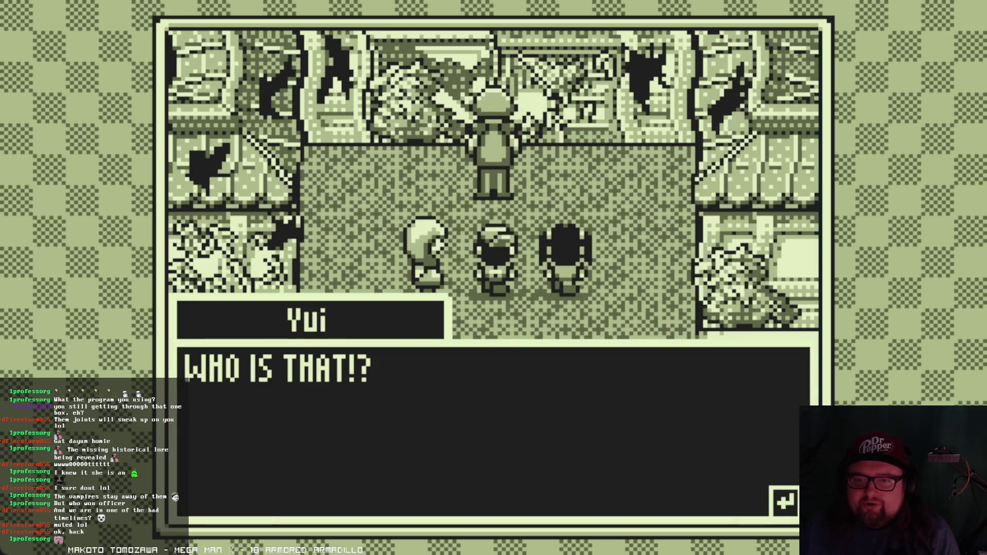
key("Return")
key("Return")
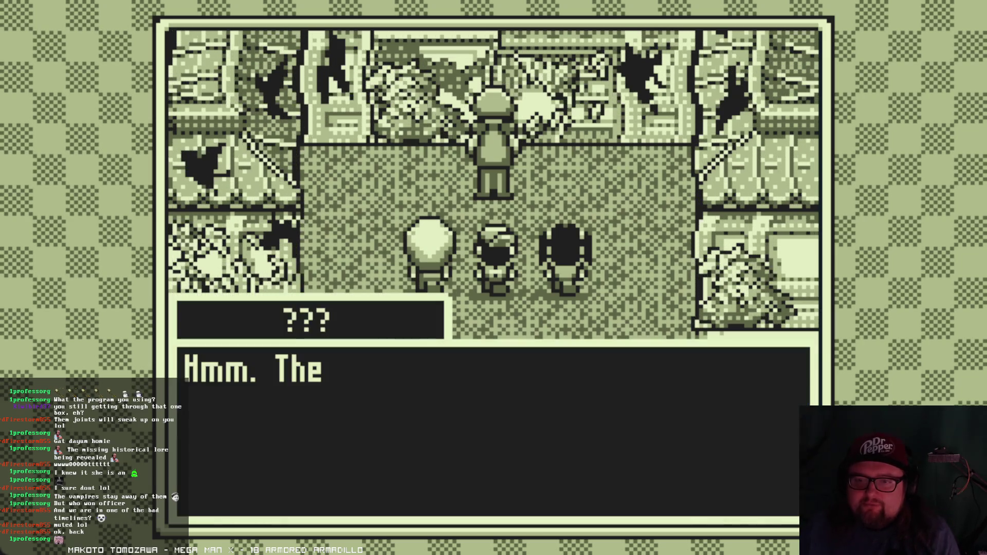
key("Return")
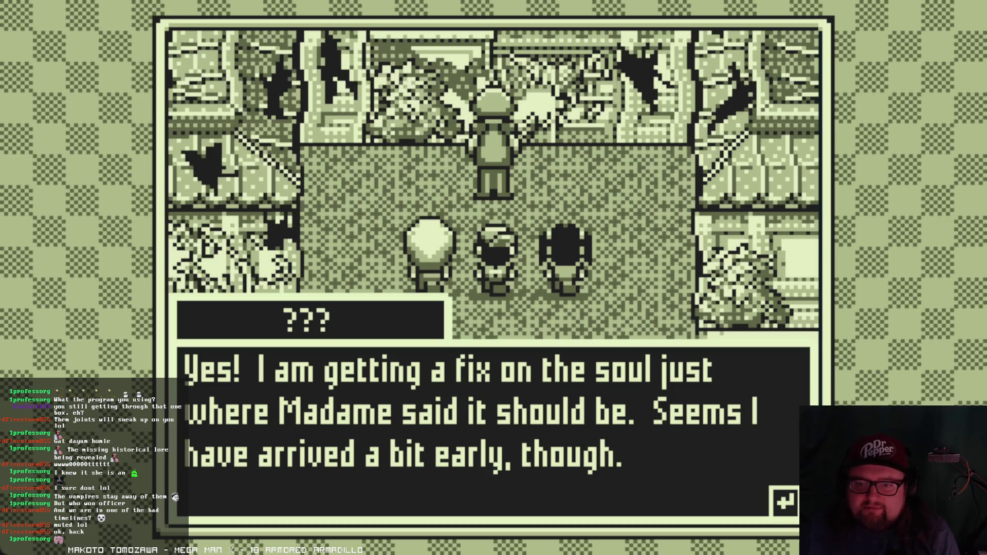
- Advance the stranger's talk of the temple and Madame until Hikari's warning
key("Return")
key("Return")
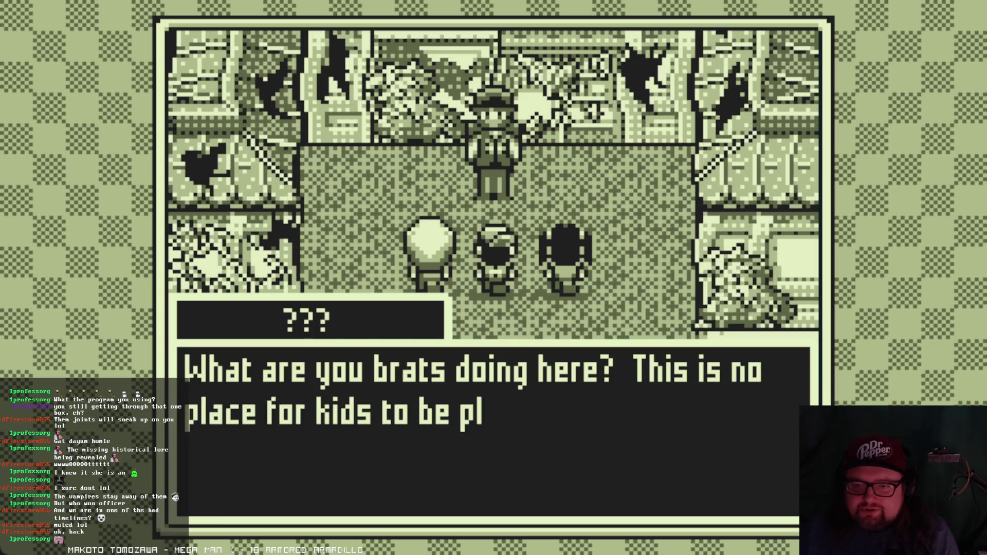
key("Return")
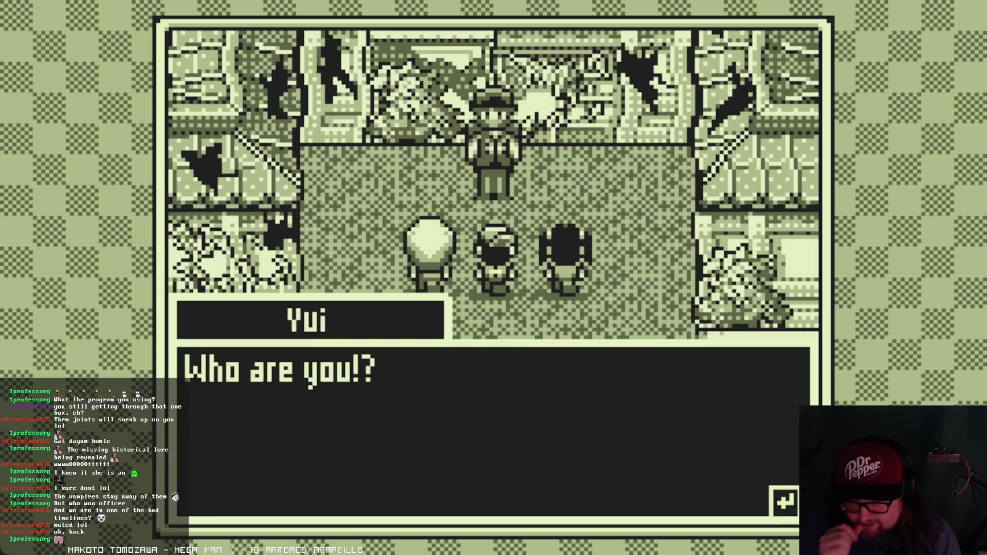
key("Return")
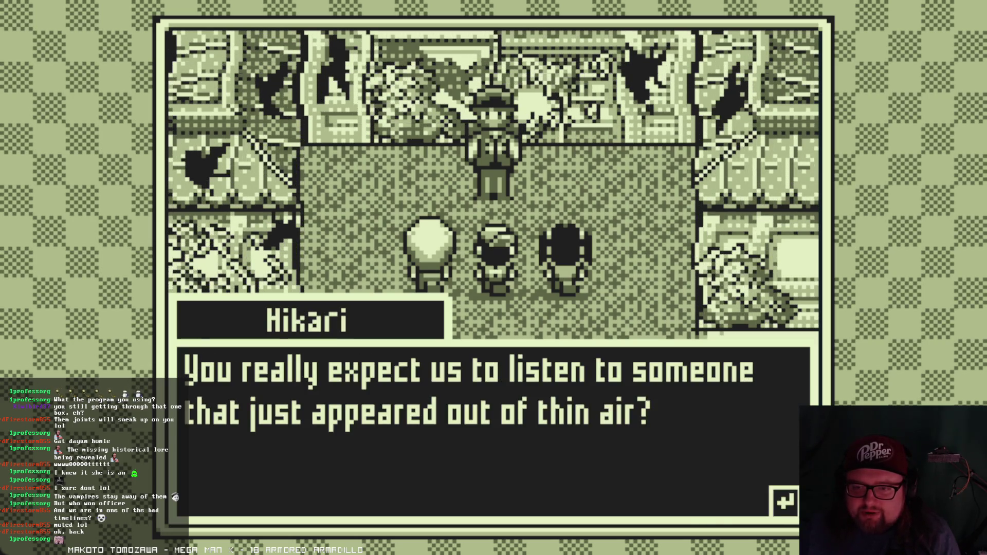
key("Return")
key("Return")
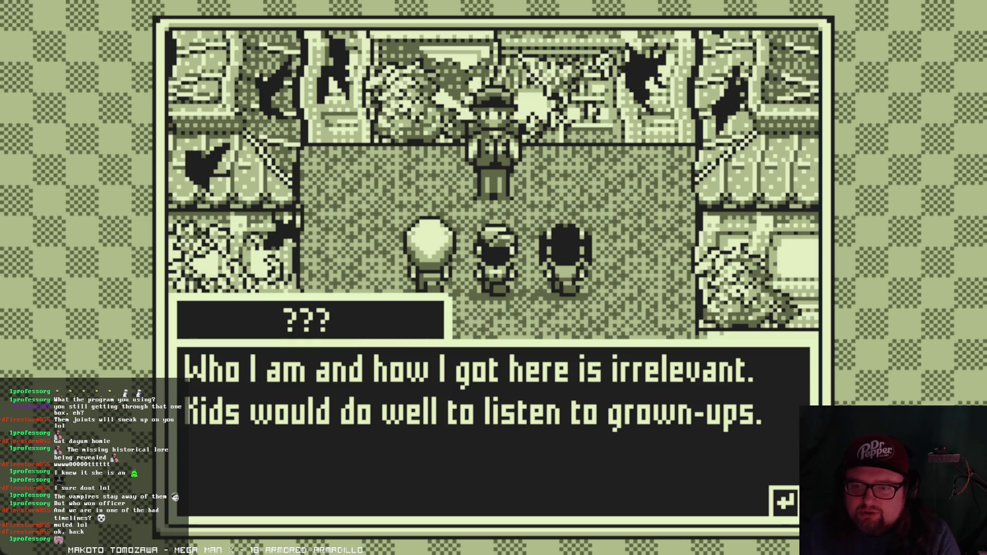
key("Return")
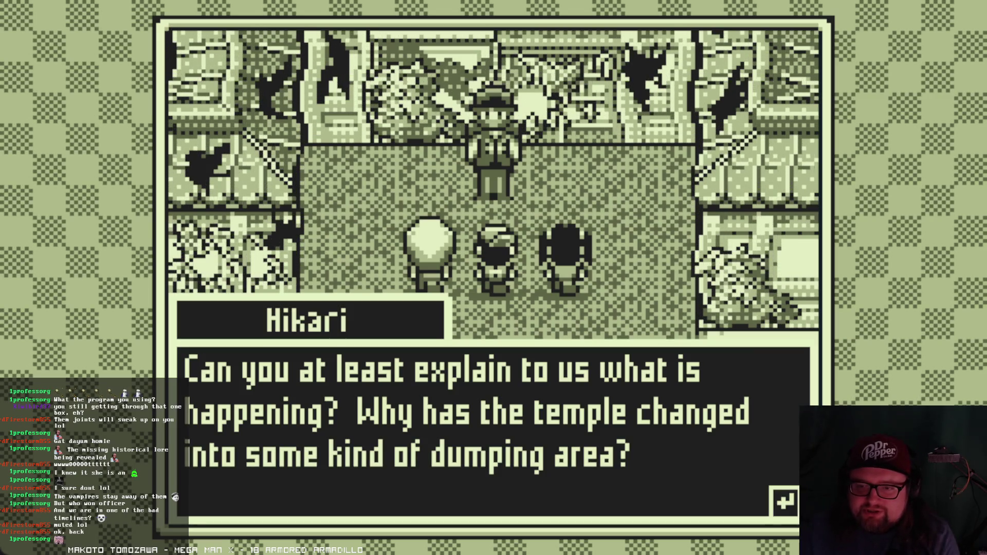
key("Return")
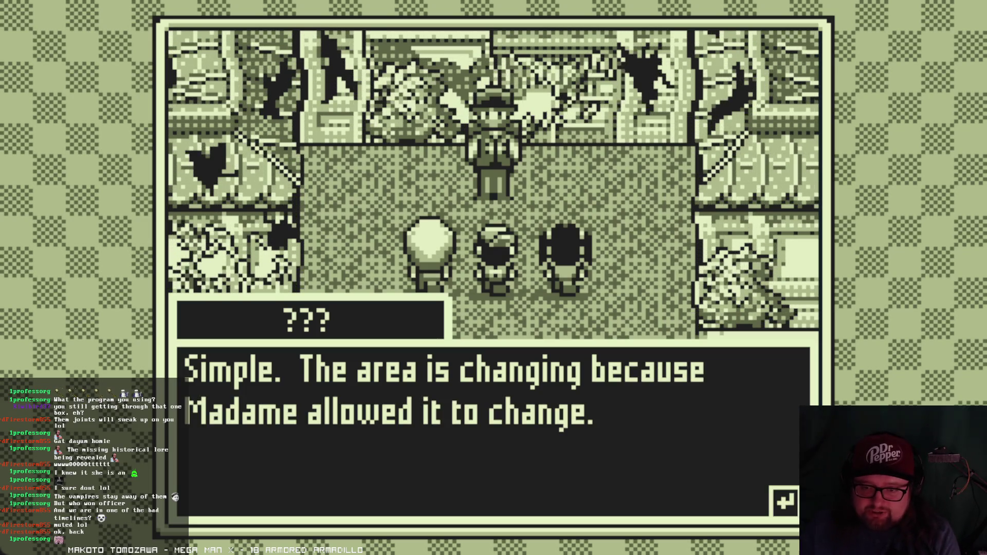
key("Return")
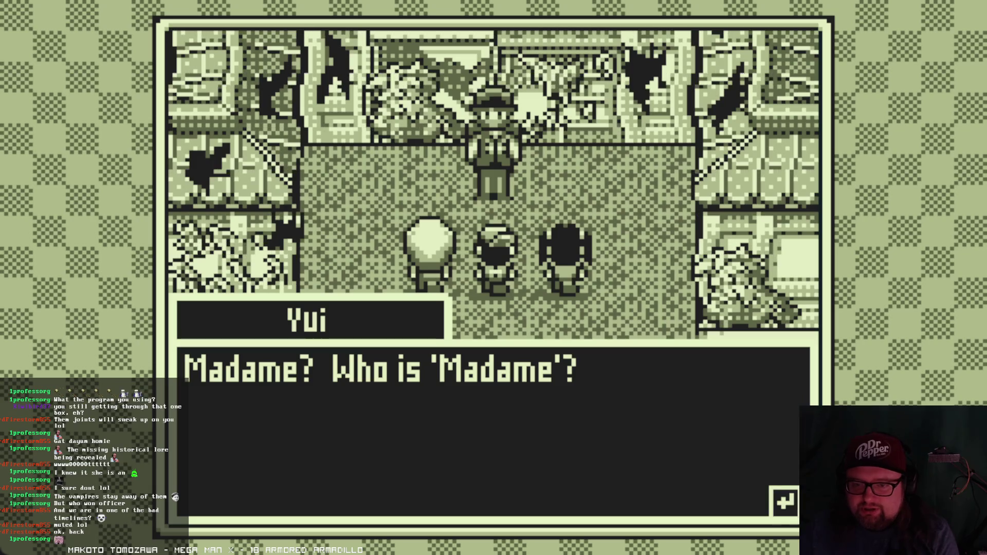
key("Return")
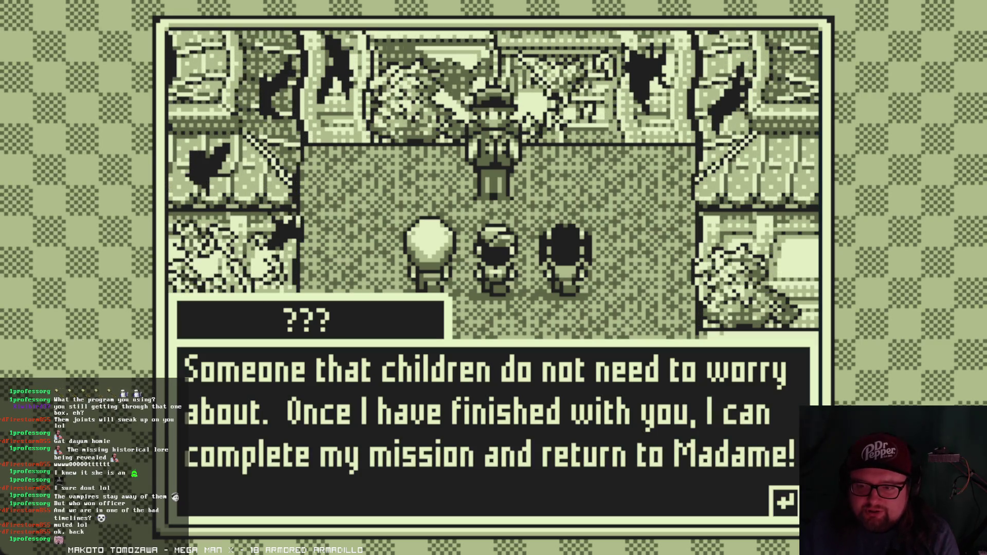
key("Return")
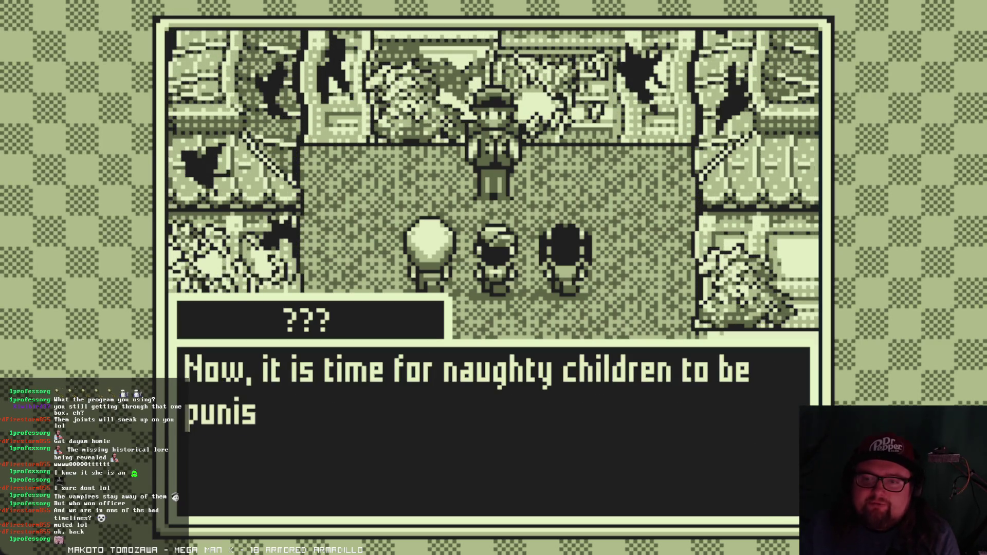
key("Return")
key("Return")
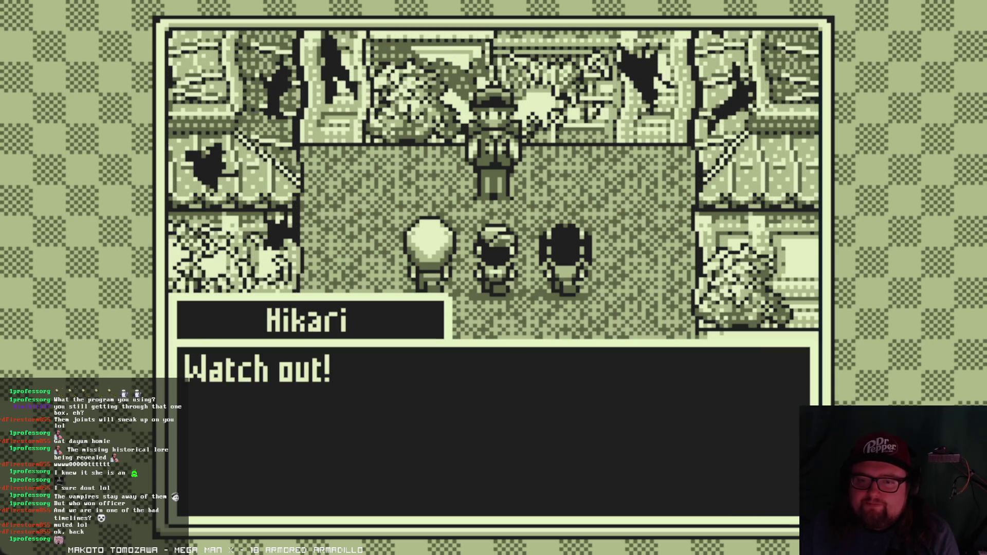
key("Return")
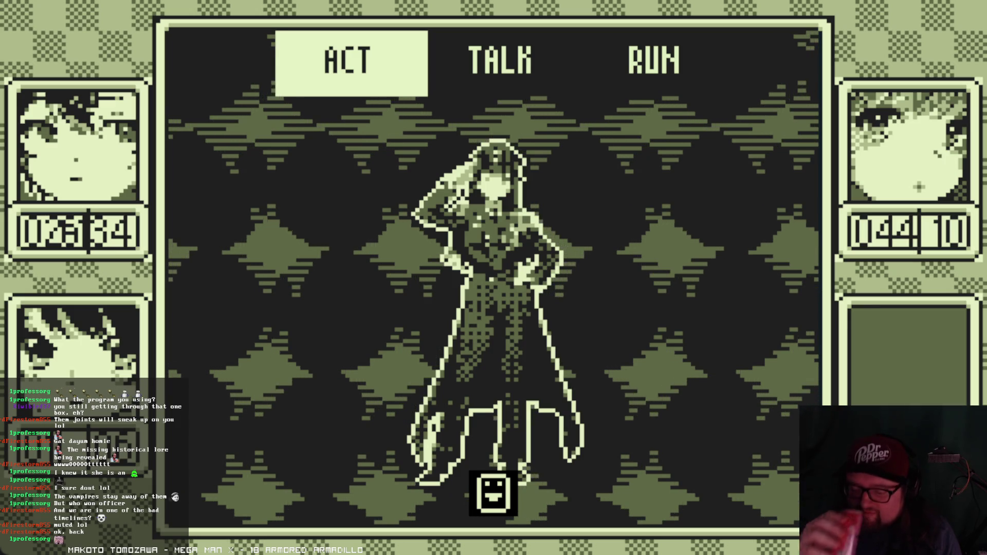
- Choose ACT and use a skill against Yes Ma'am
key("Left")
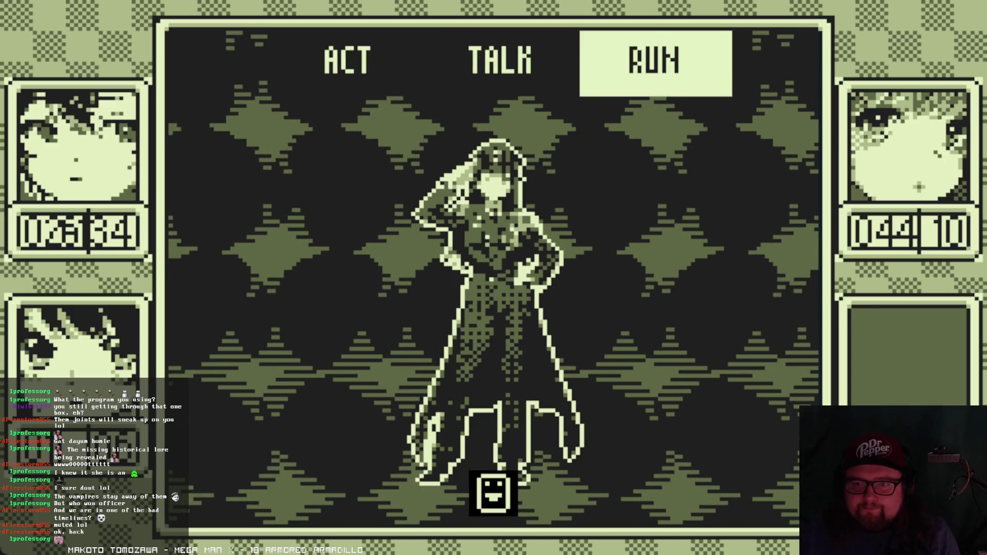
key("Right")
key("z")
key("Right")
key("Right")
key("Left")
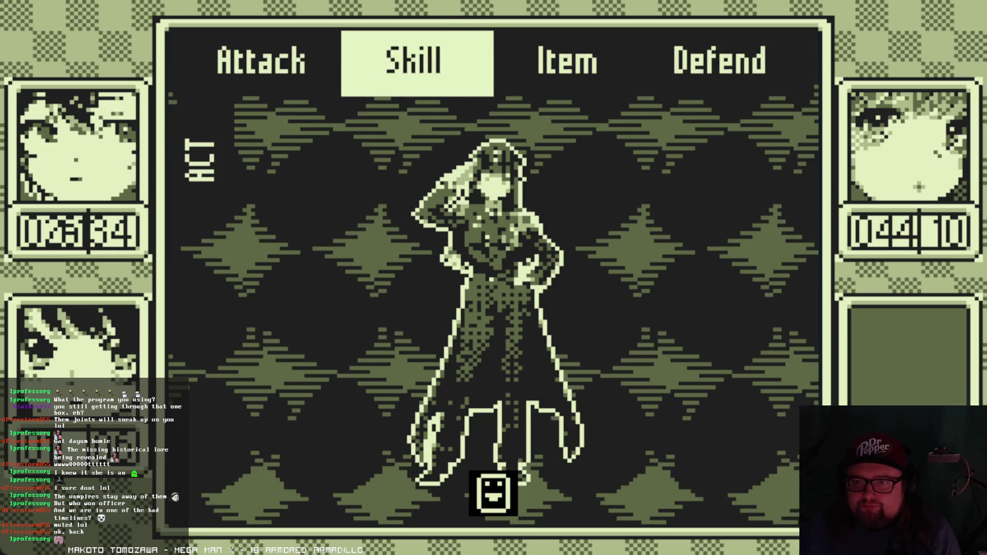
key("z")
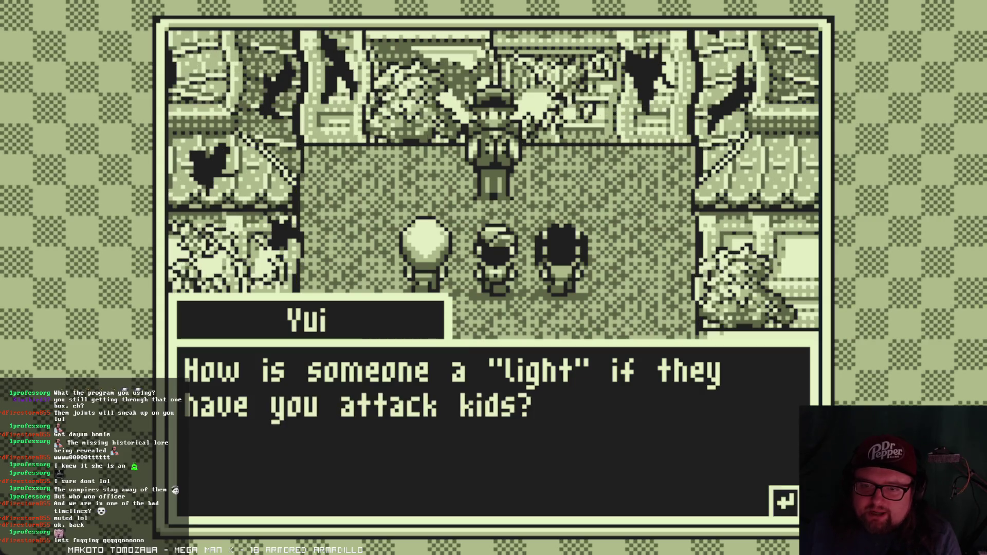
- Advance the post-battle dialogue until Yes Ma'am laments her mission for Madame
key("z")
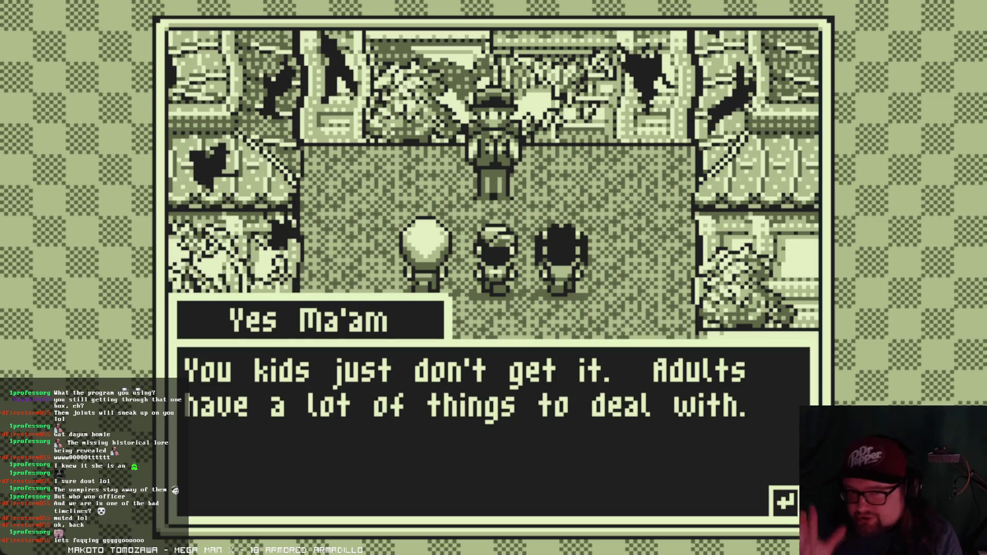
key("z")
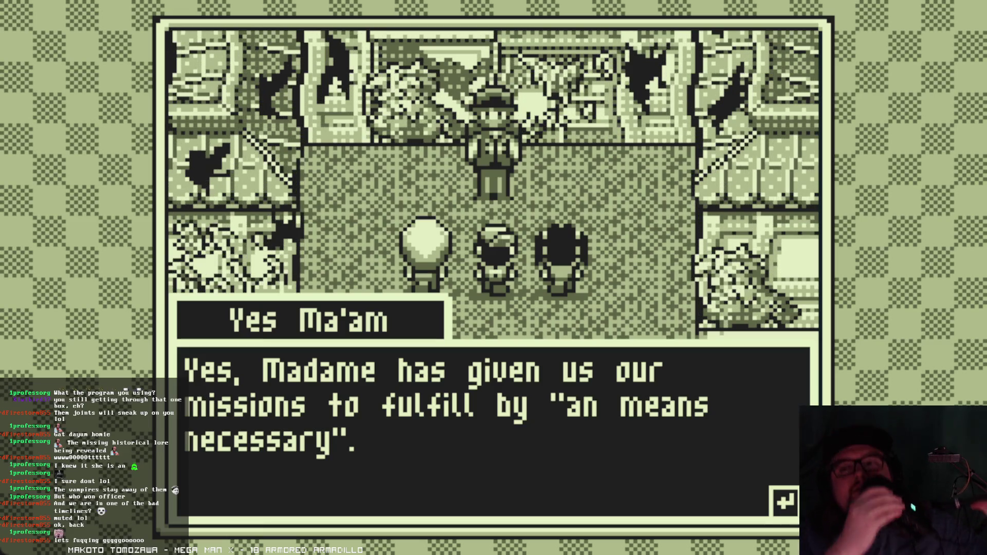
key("z")
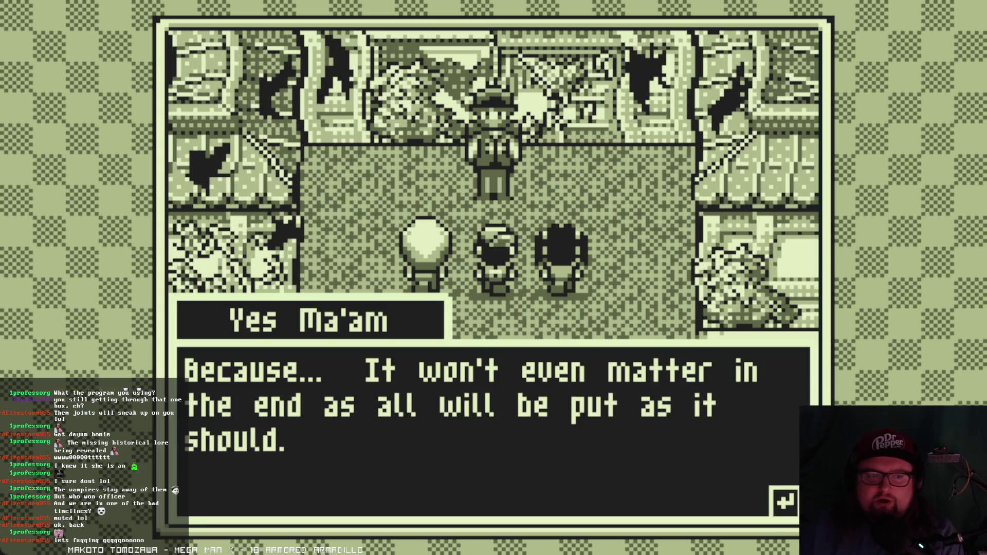
key("z")
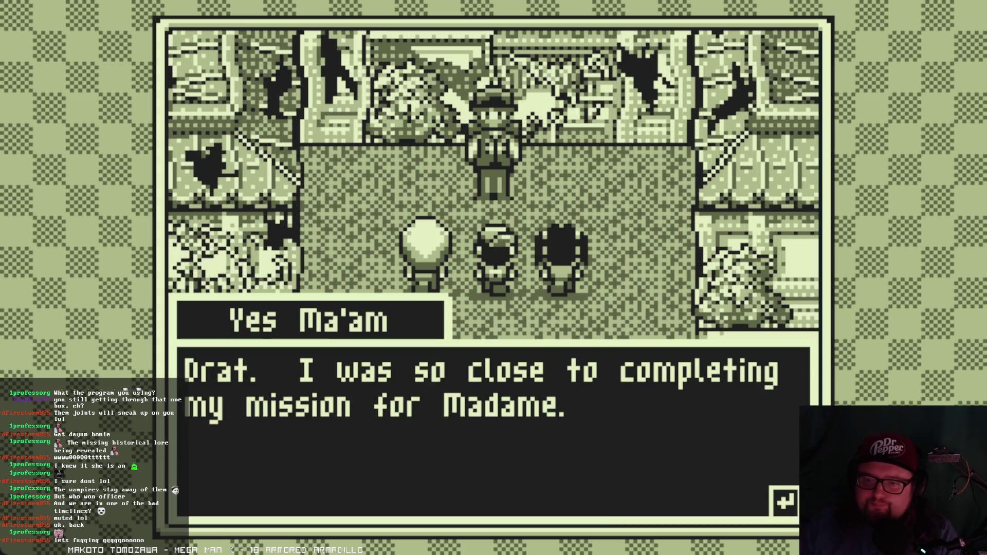
- Advance through Yes Ma'am's orders and distortion warning to Hikari asking about the grown-up
key("z")
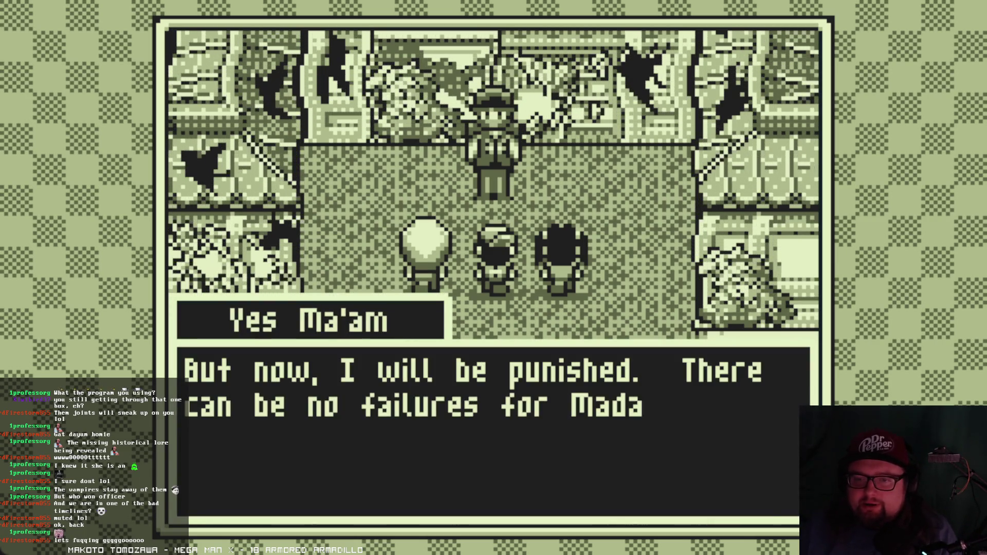
key("z")
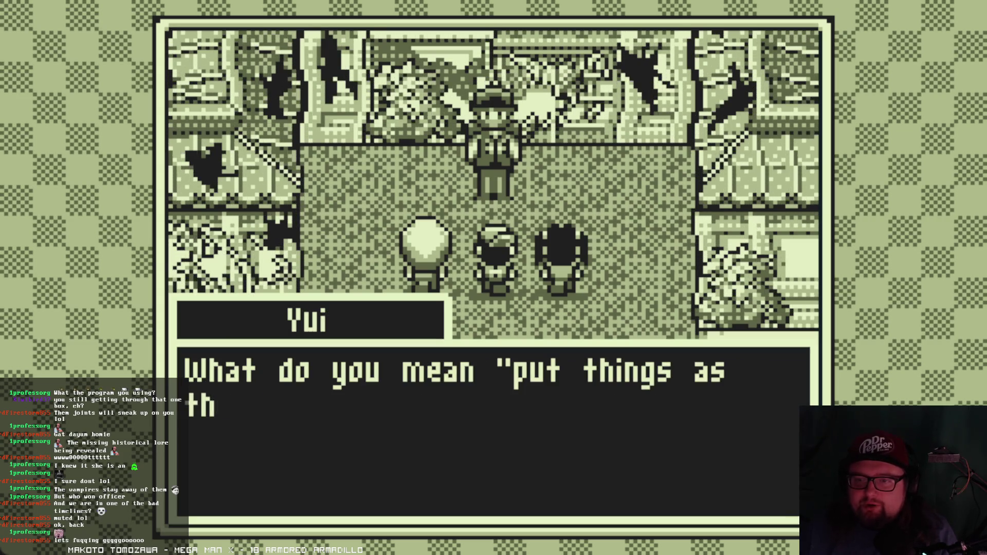
key("z")
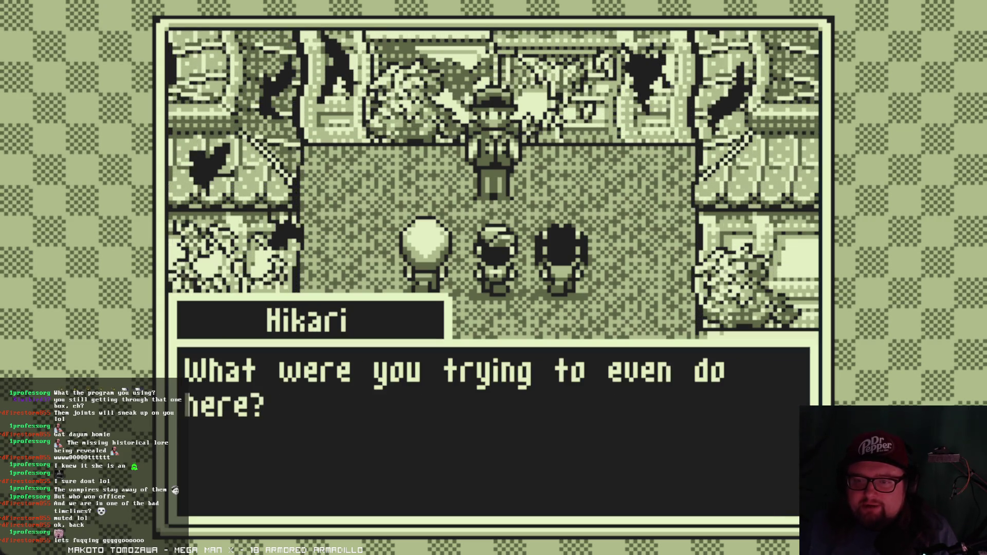
key("z")
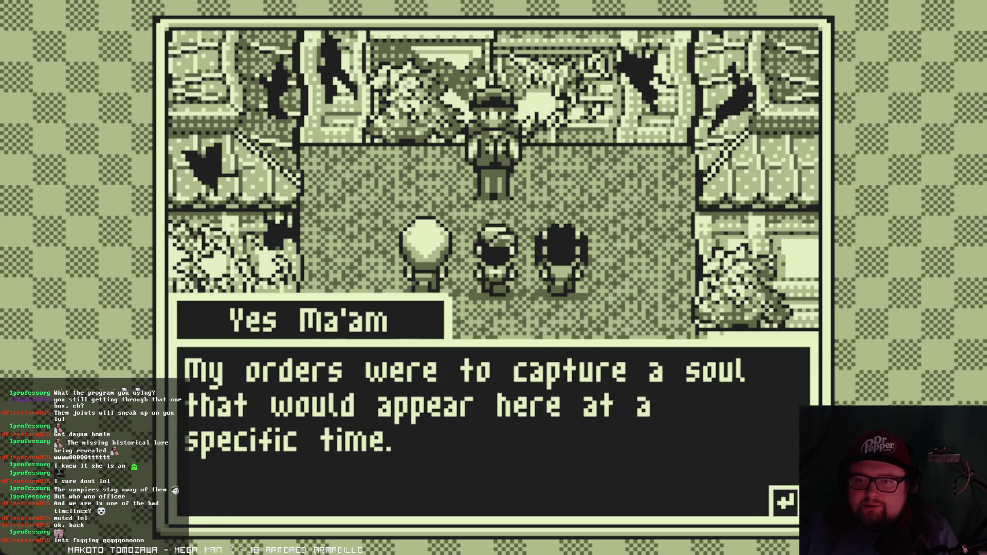
key("z")
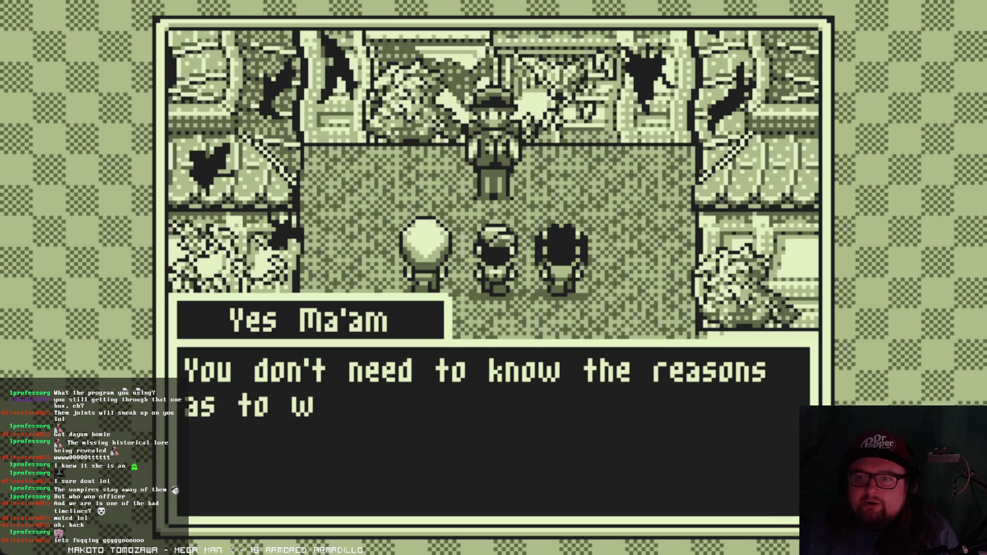
key("z")
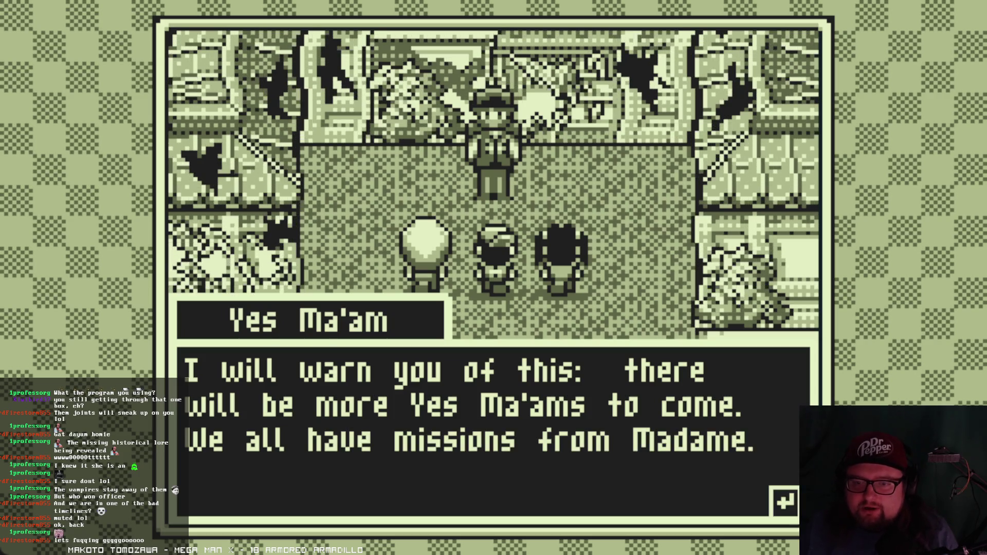
key("z")
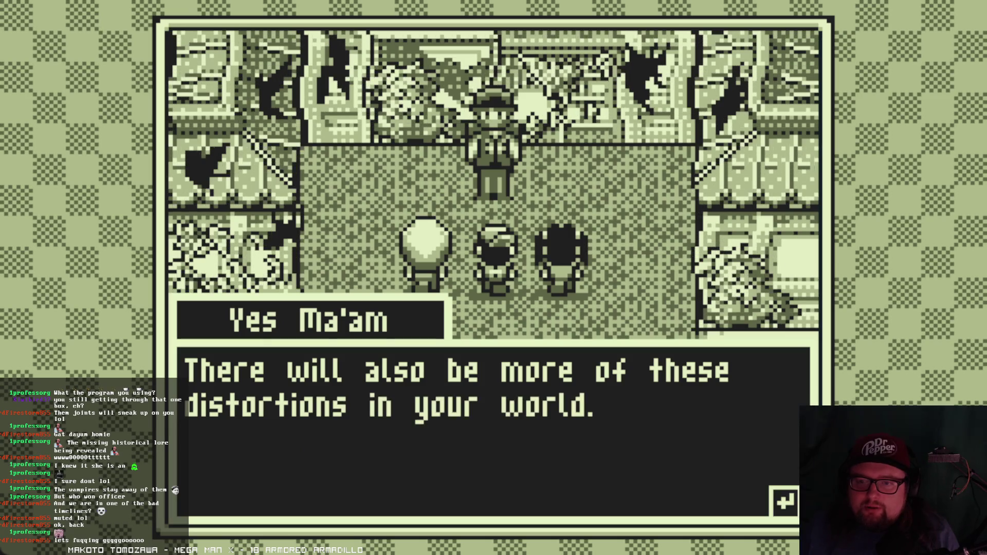
key("z")
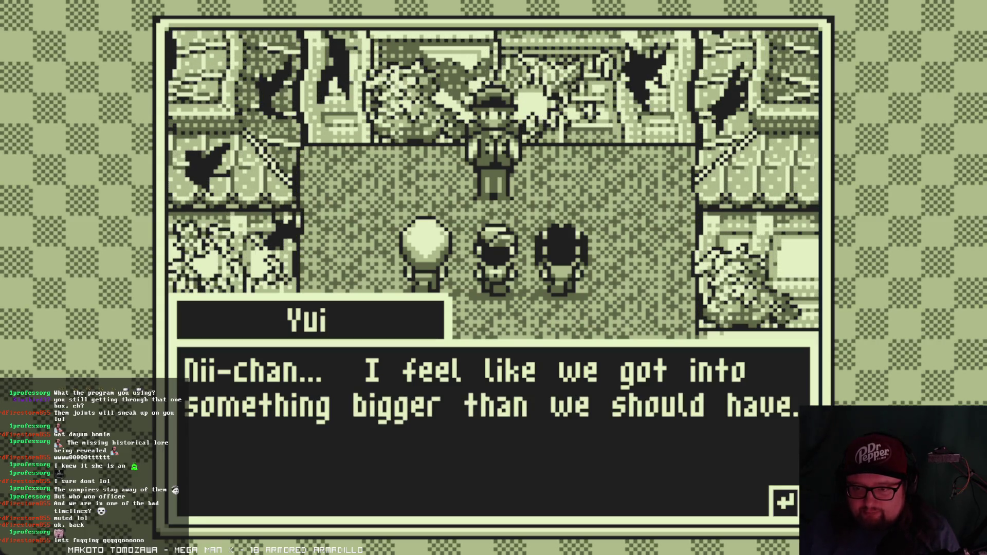
key("z")
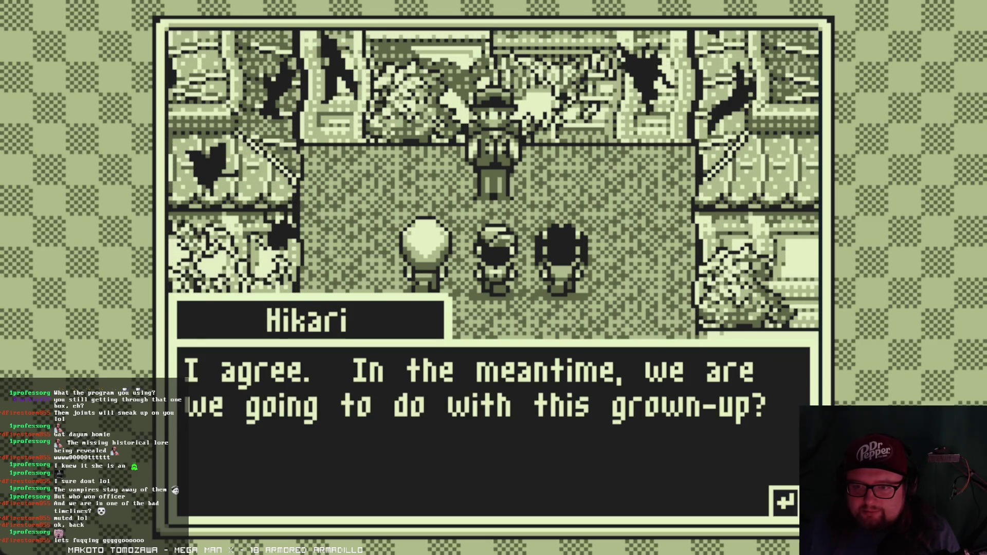
key("z")
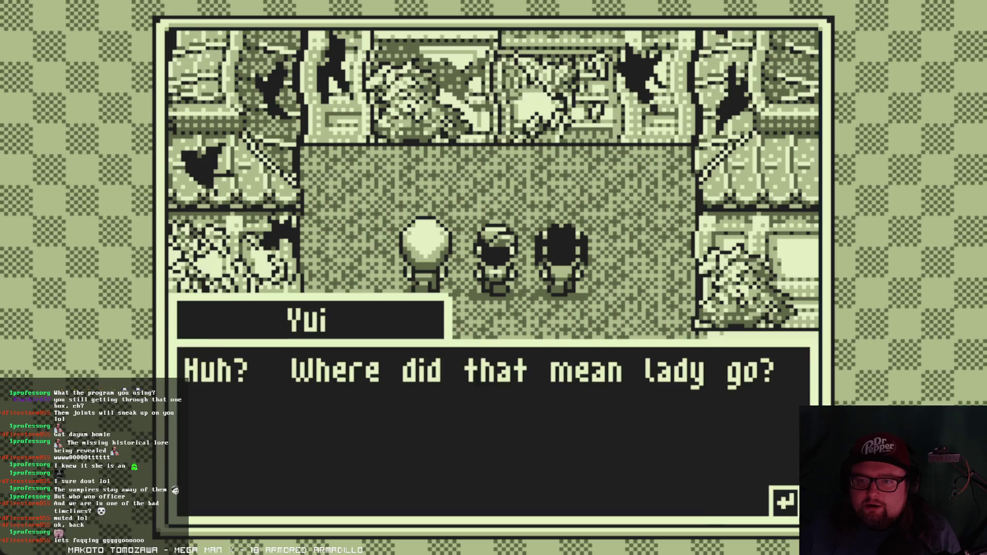
- Advance through Yui calling the soul-seeking lady creepy and Hikari wondering why the soul matters
key("Return")
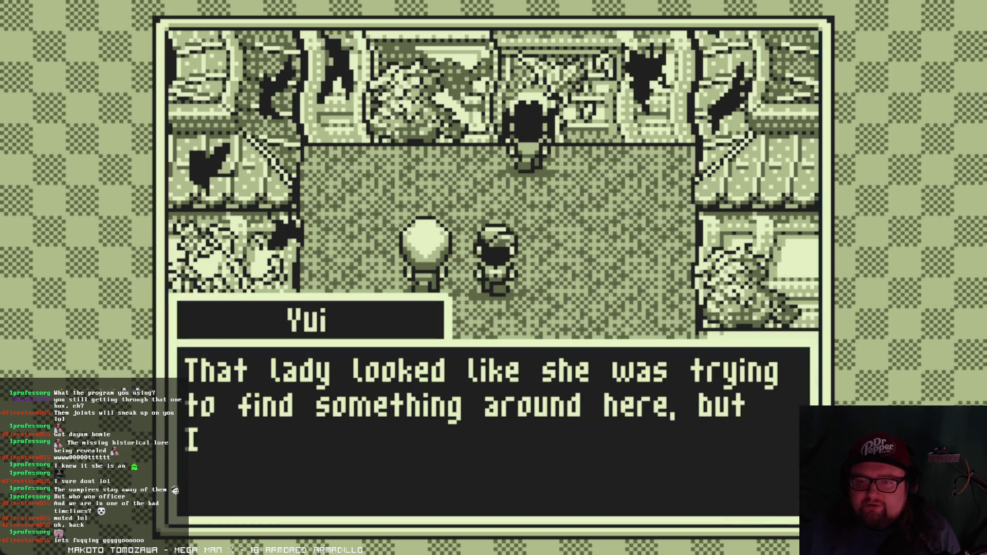
key("Return")
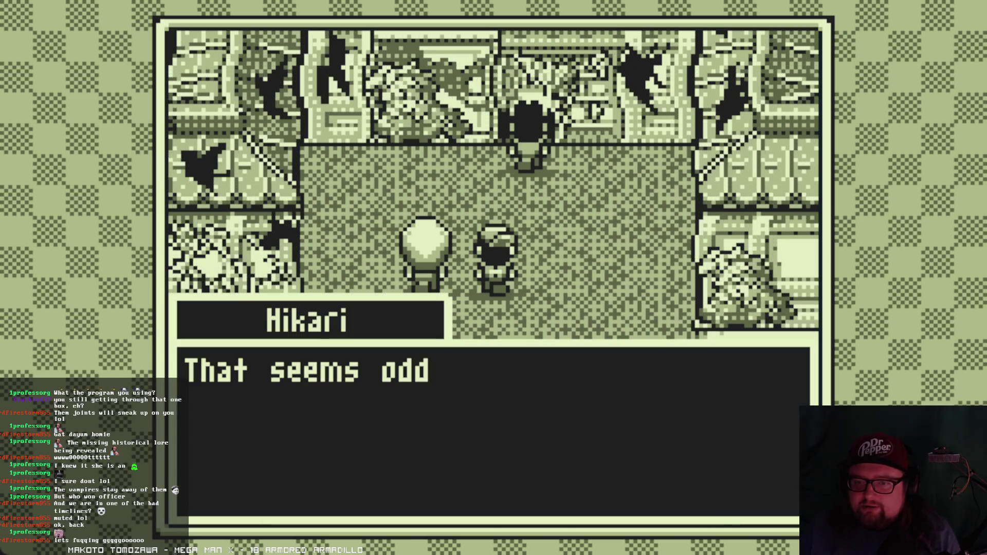
key("Return")
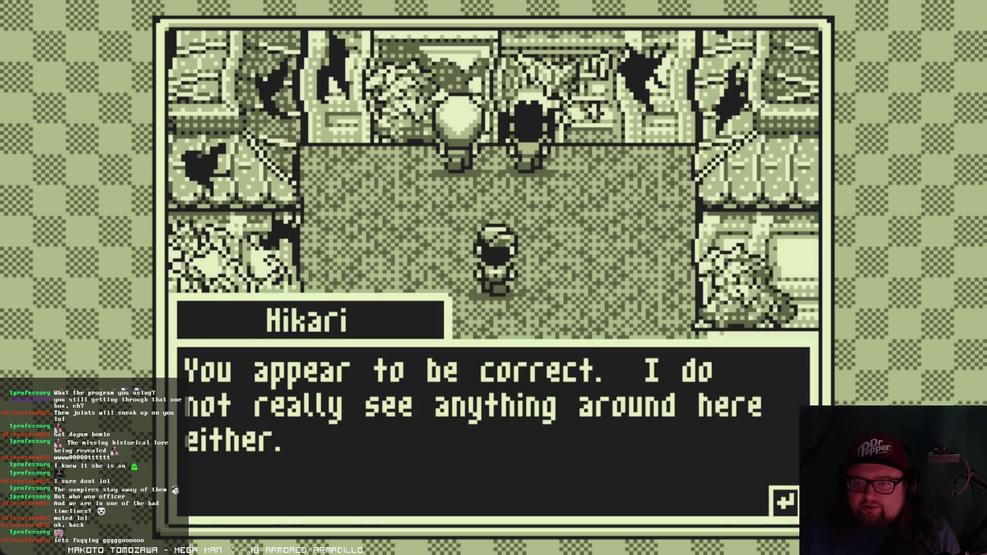
key("Return")
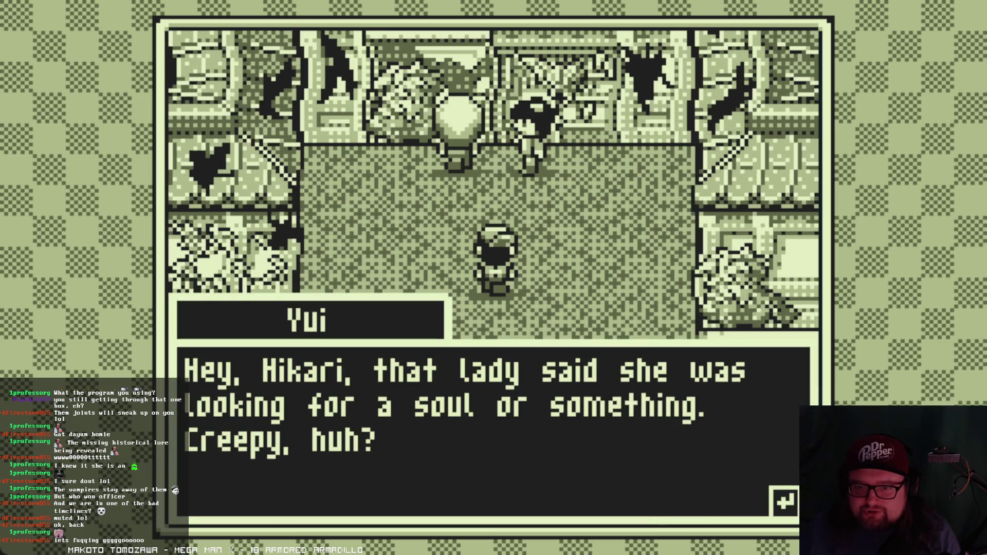
key("Return")
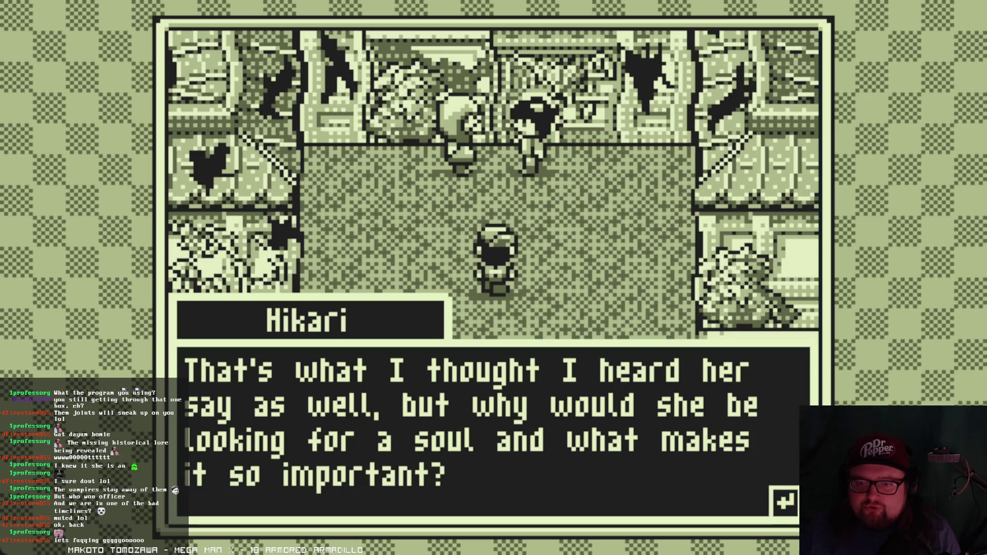
key("Return")
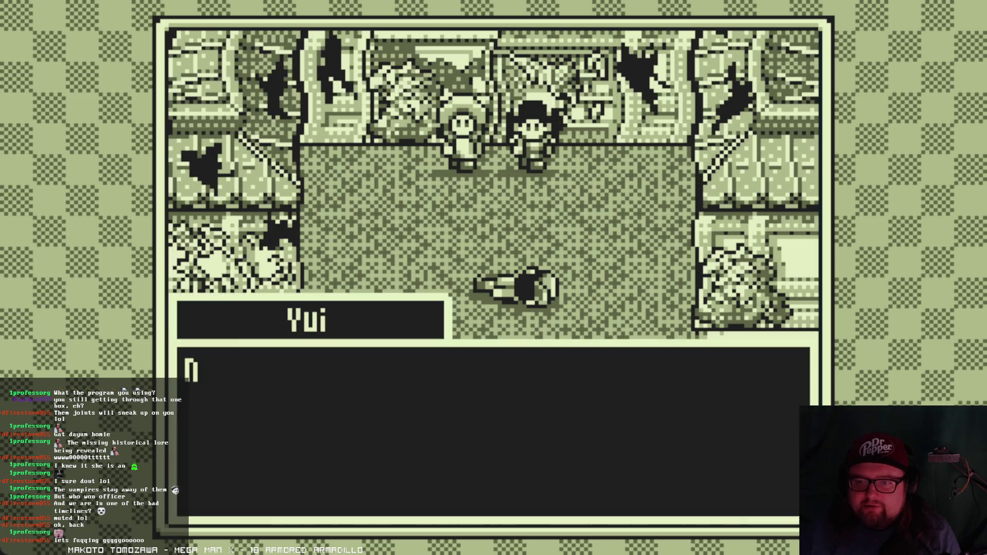
- Advance Yui's lines as Nii-chan and Hikari collapse, up to 'What's wrong with everybody?'
key("Return")
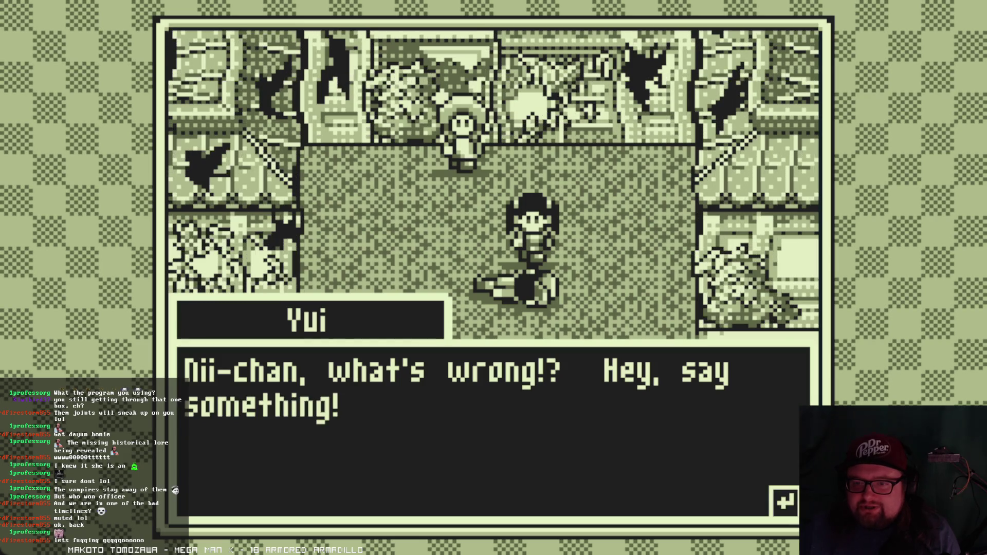
key("Return")
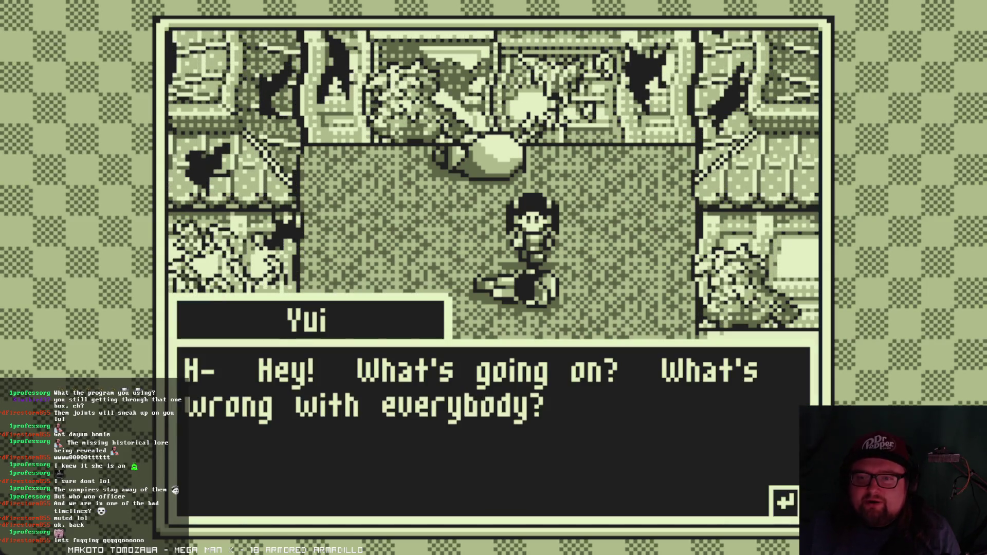
key("Return")
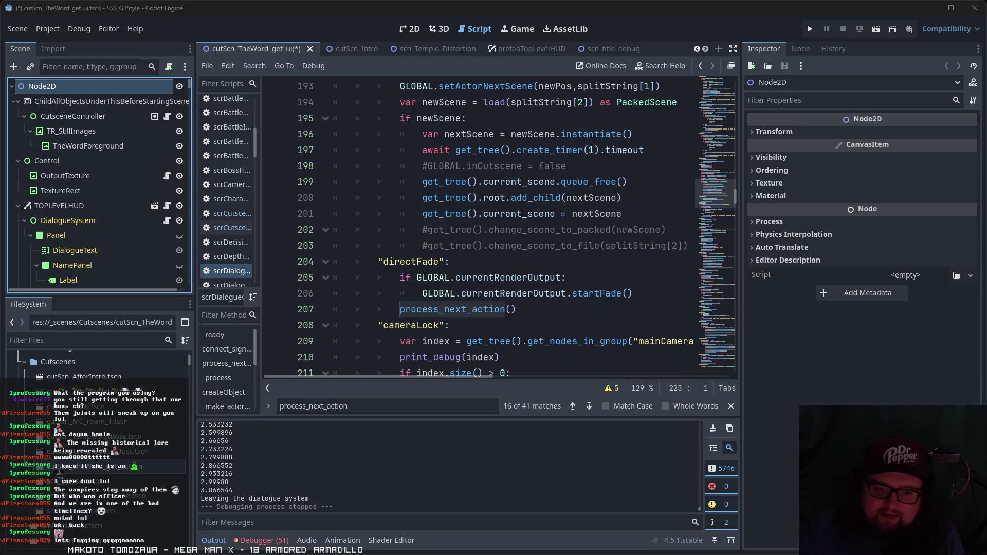
- Open soulData.txt from the FileSystem dock
scroll(98, 466, "up", 5)
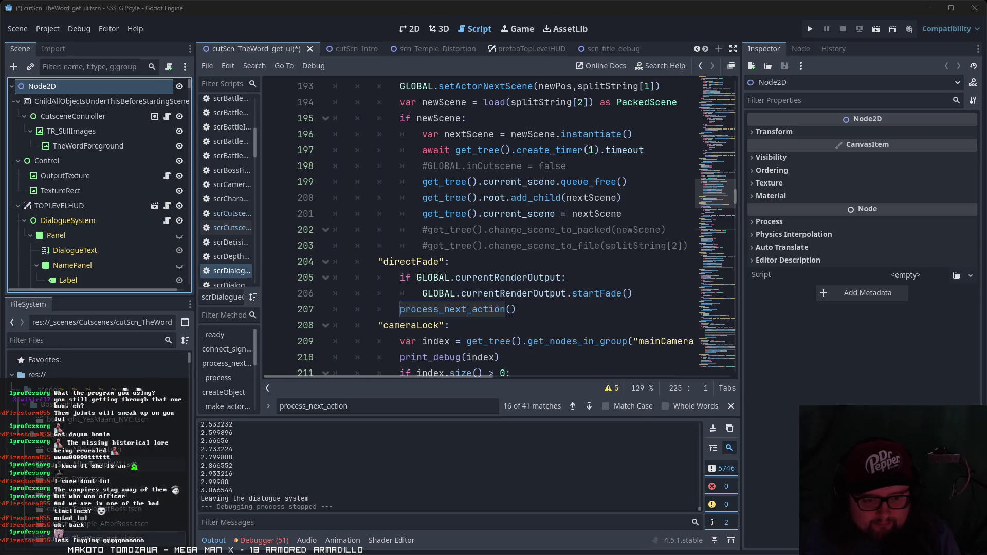
scroll(98, 437, "down", 10)
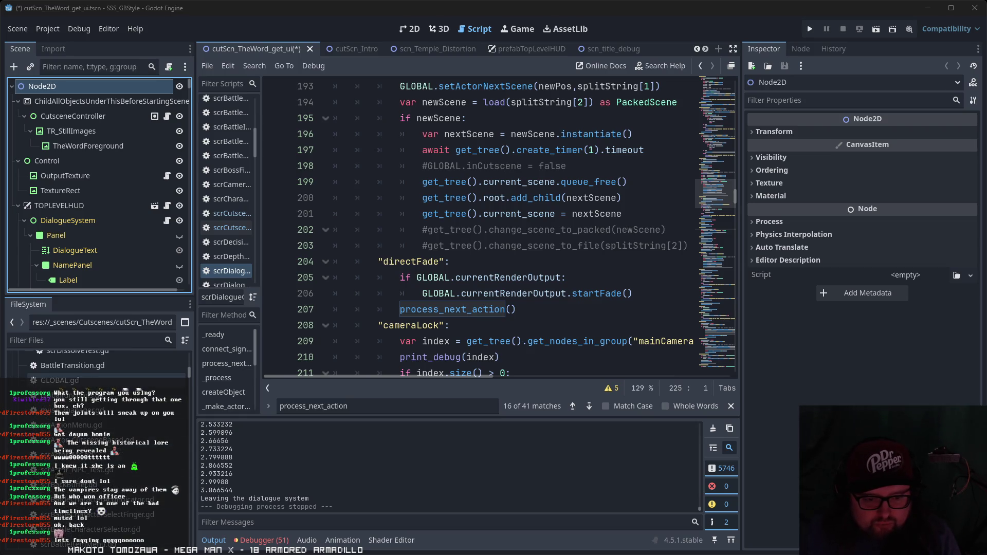
scroll(98, 437, "down", 10)
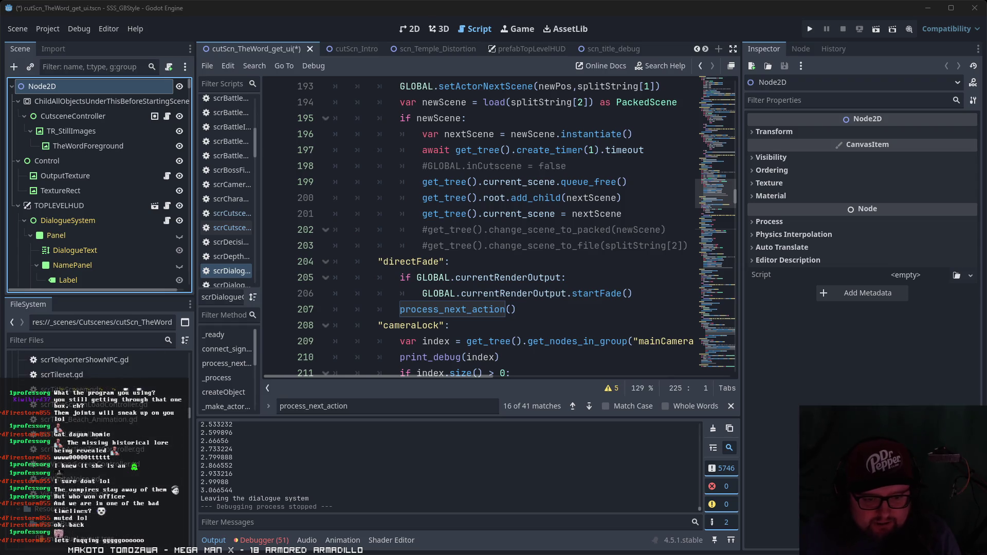
double_click(77, 509)
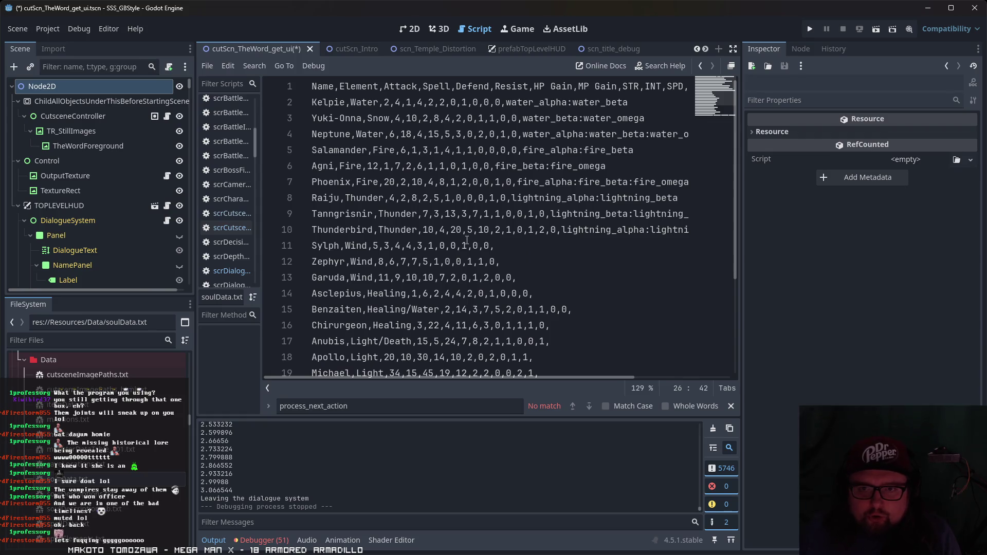
- Select the name Asclepius on line 14 of soulData.txt
scroll(484, 159, "down", 3)
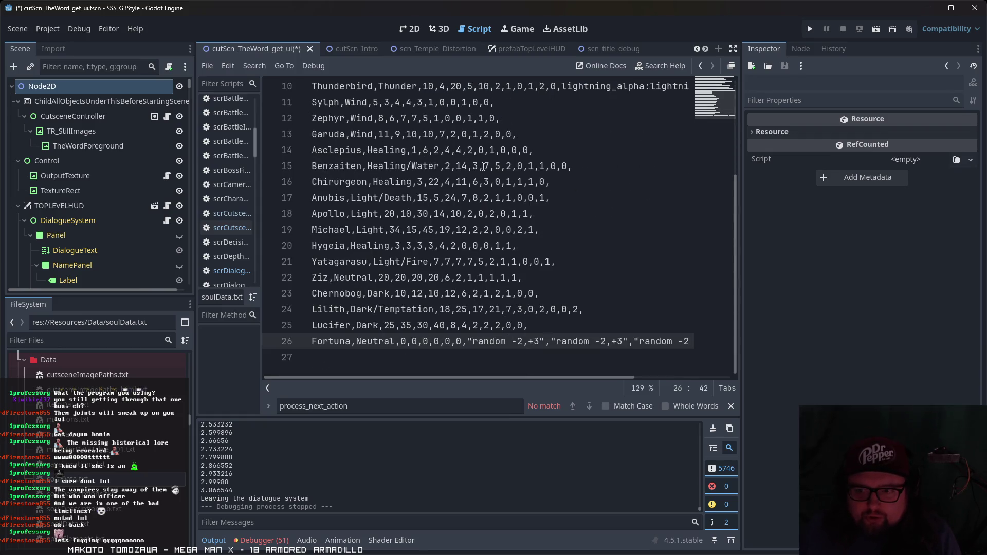
scroll(484, 166, "up", 3)
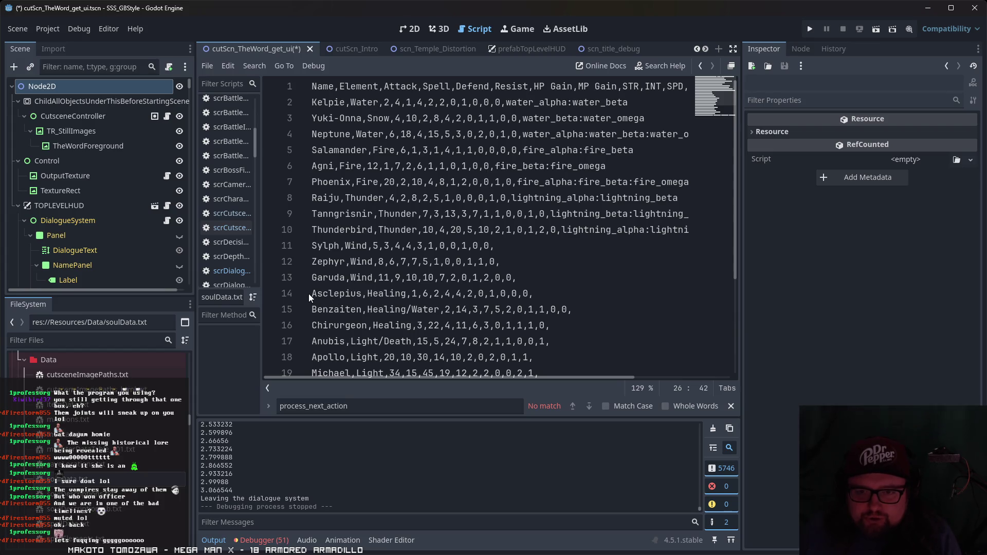
left_click_drag(314, 294, 363, 296)
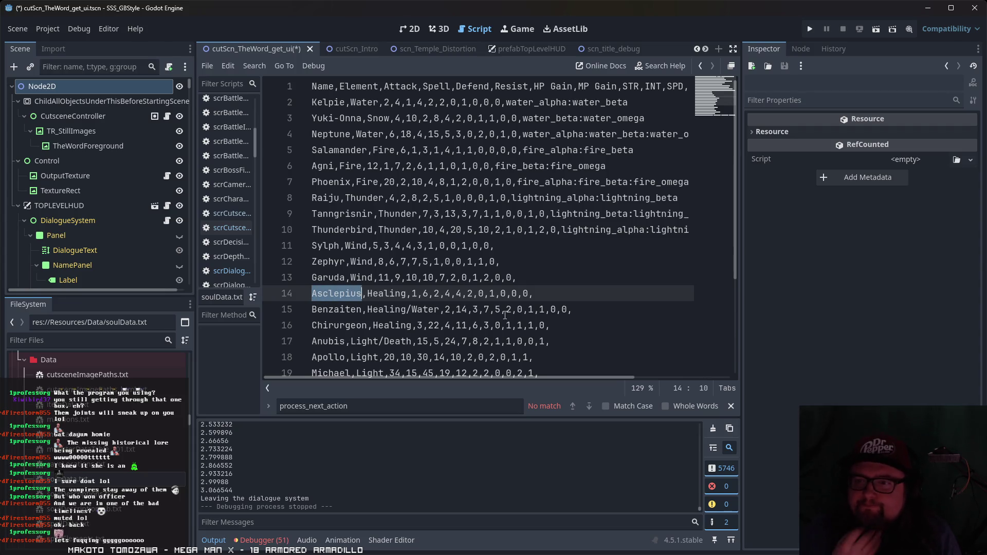
- Scroll the FileSystem dock down to the sprSoul portrait files
scroll(123, 446, "up", 3)
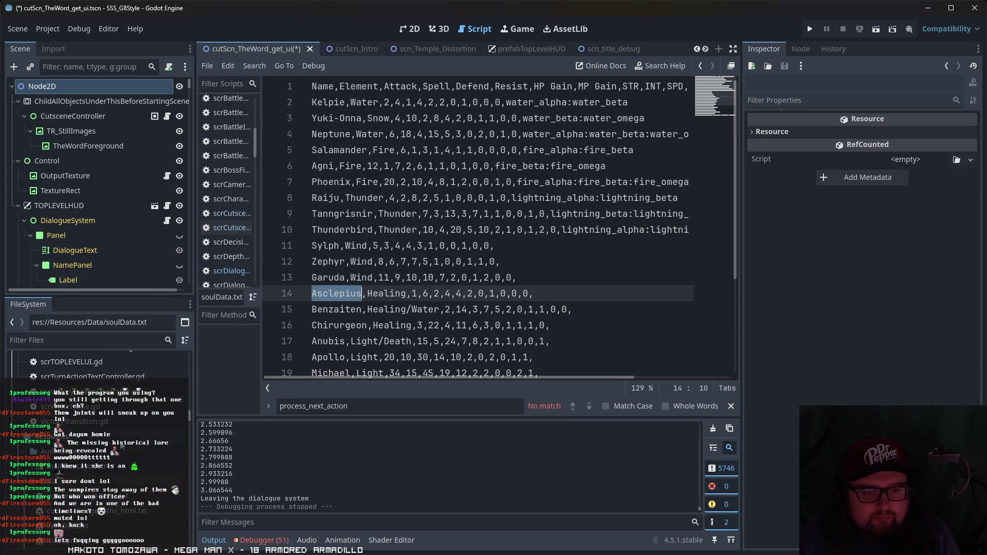
scroll(123, 446, "down", 5)
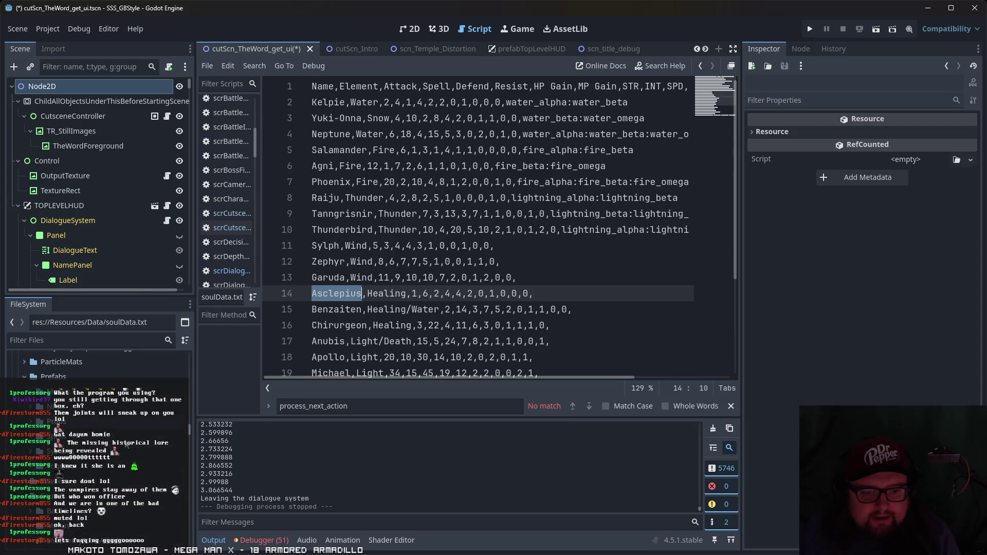
scroll(97, 411, "down", 5)
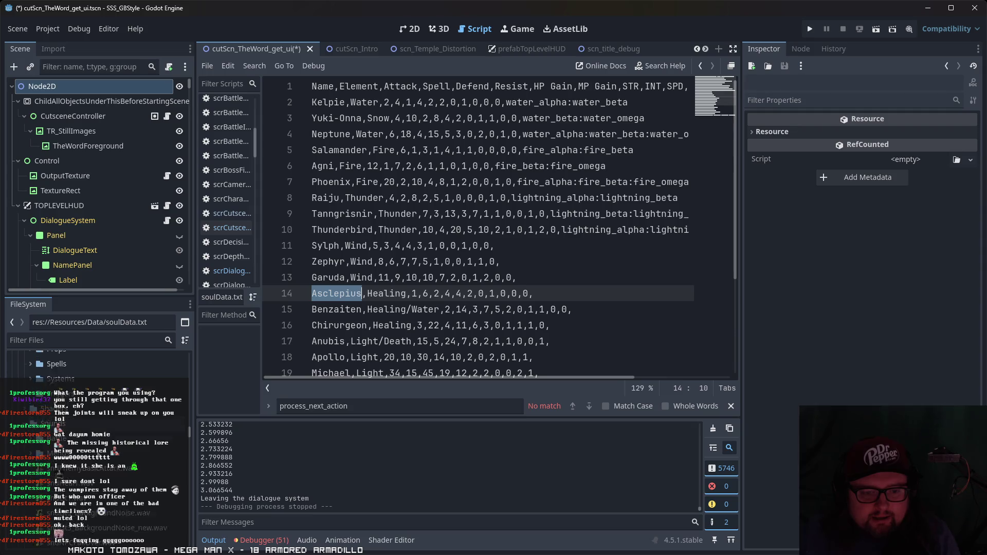
scroll(98, 411, "down", 5)
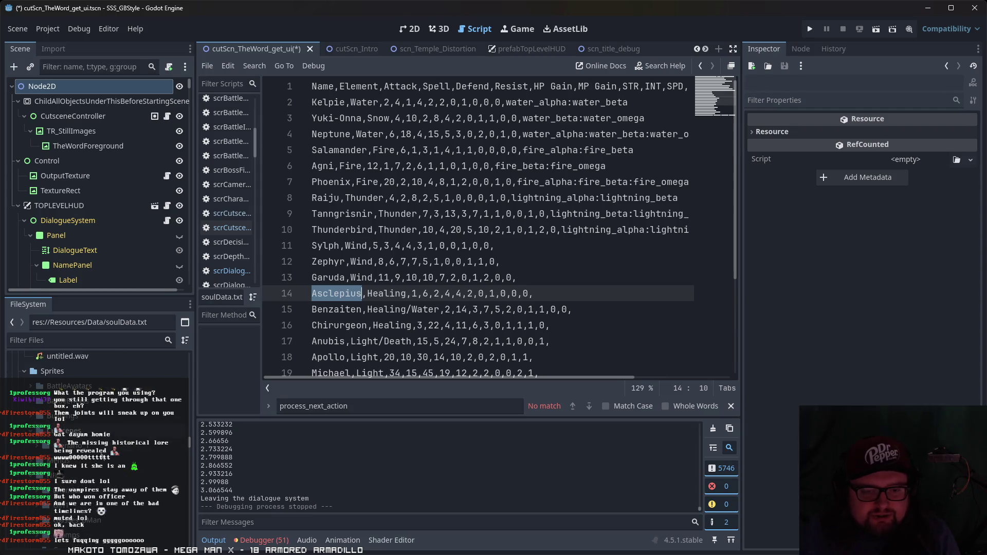
scroll(97, 411, "down", 5)
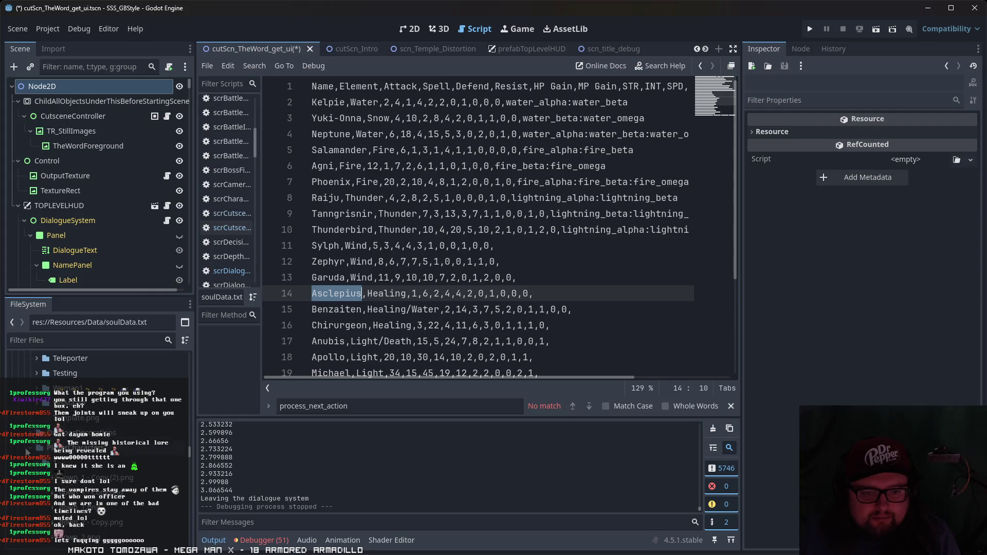
scroll(28, 451, "down", 5)
scroll(90, 444, "down", 5)
- Preview sprSoul_asclepius.png and compare it with the old Asclepius sprite
left_click(126, 402)
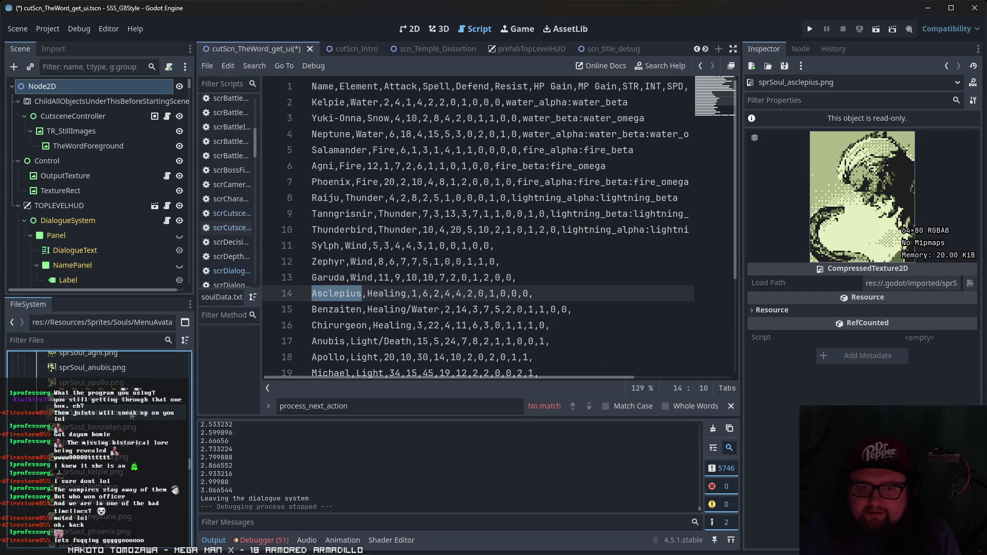
left_click(131, 416)
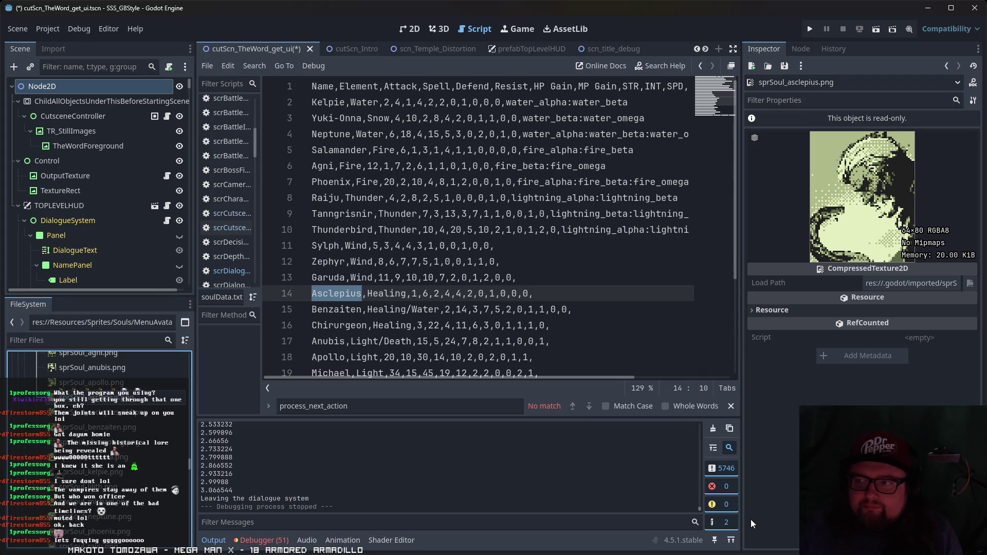
left_click(102, 418)
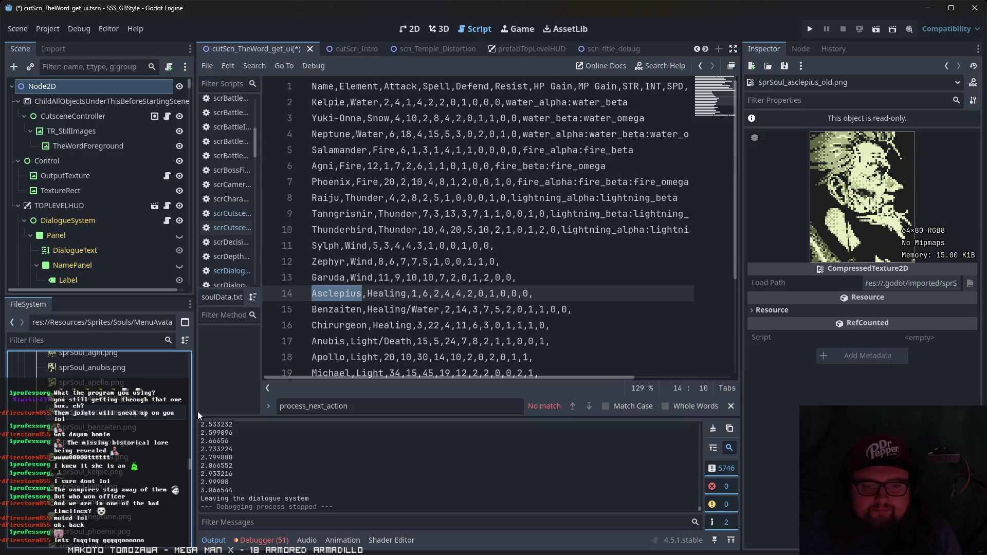
scroll(442, 266, "down", 2)
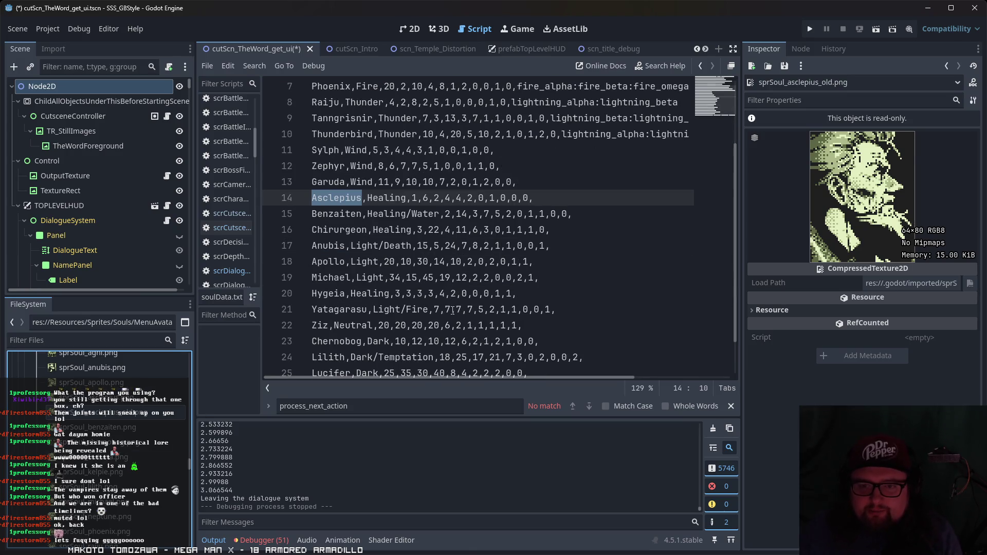
scroll(453, 310, "down", 1)
scroll(453, 310, "up", 3)
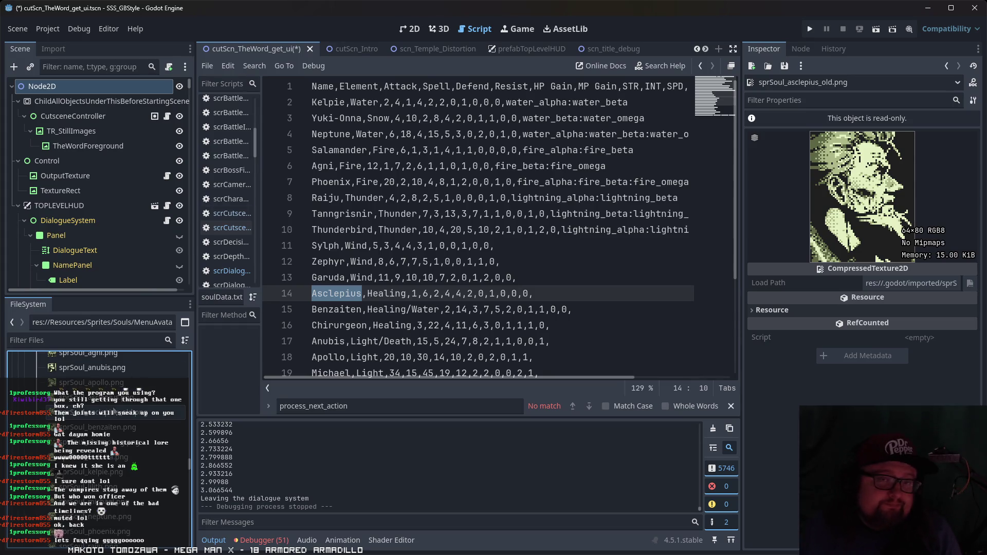
scroll(129, 442, "up", 3)
- Preview the Agni, Apollo, Asclepius, Benzaiten, Fortuna and Kelpie soul portraits in turn
left_click(129, 401)
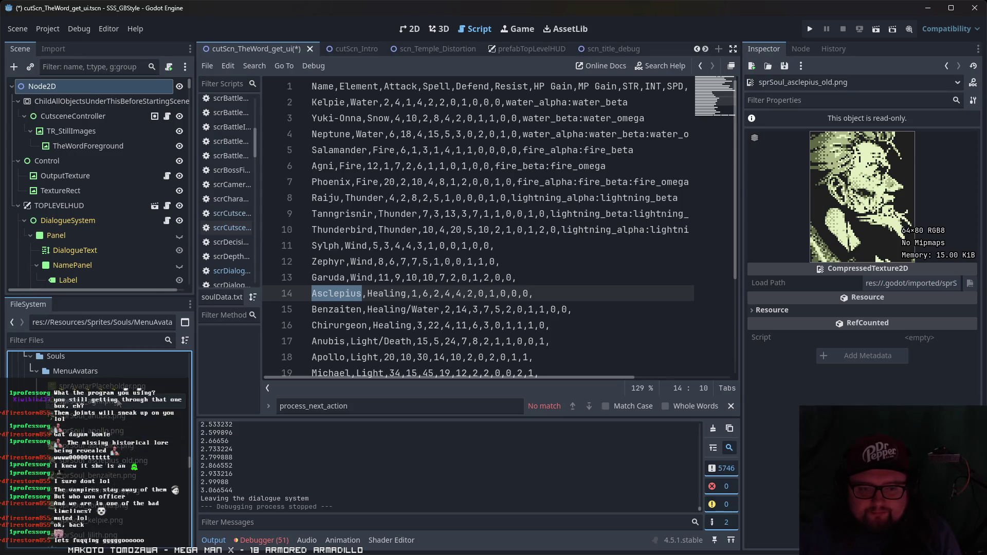
left_click(149, 416)
left_click(154, 431)
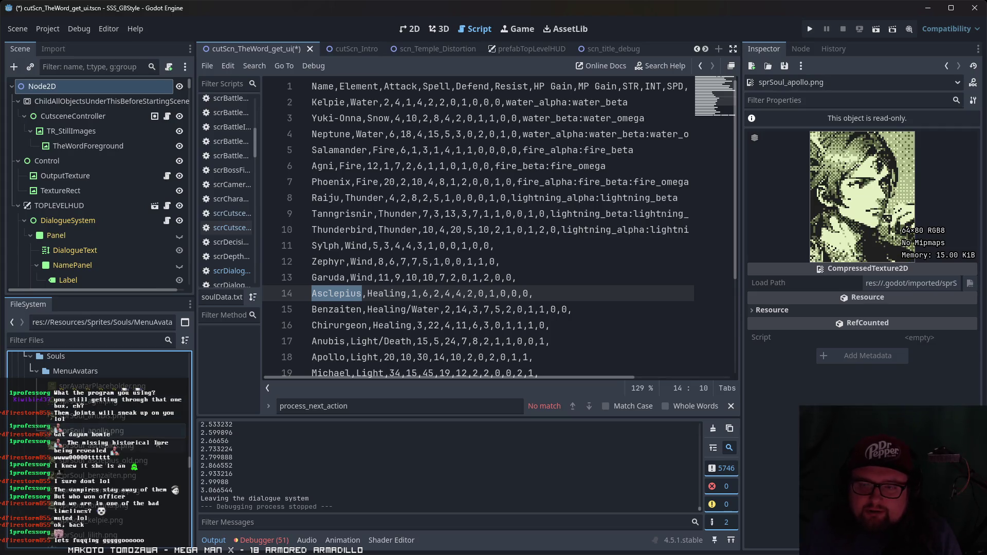
left_click(158, 445)
scroll(138, 442, "down", 2)
left_click(139, 455)
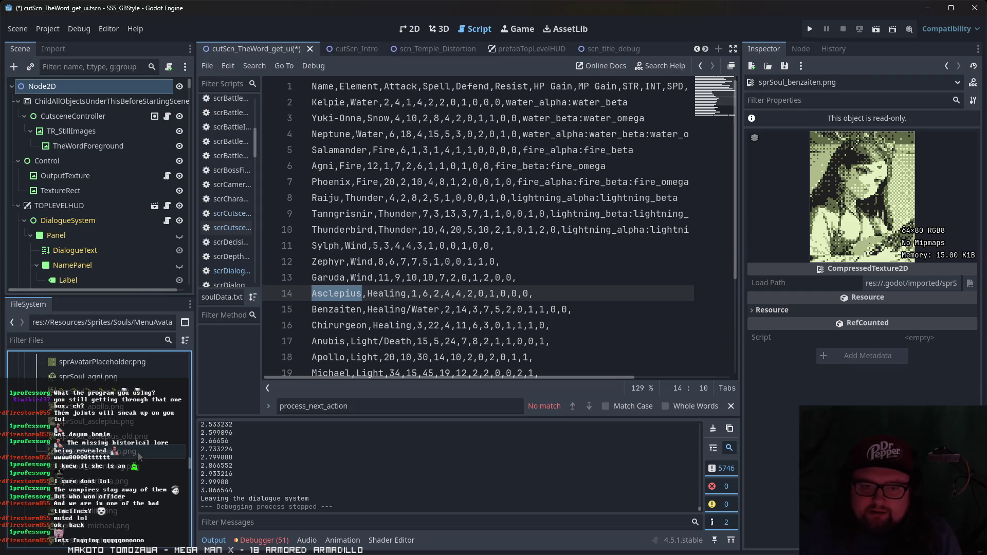
scroll(153, 476, "down", 2)
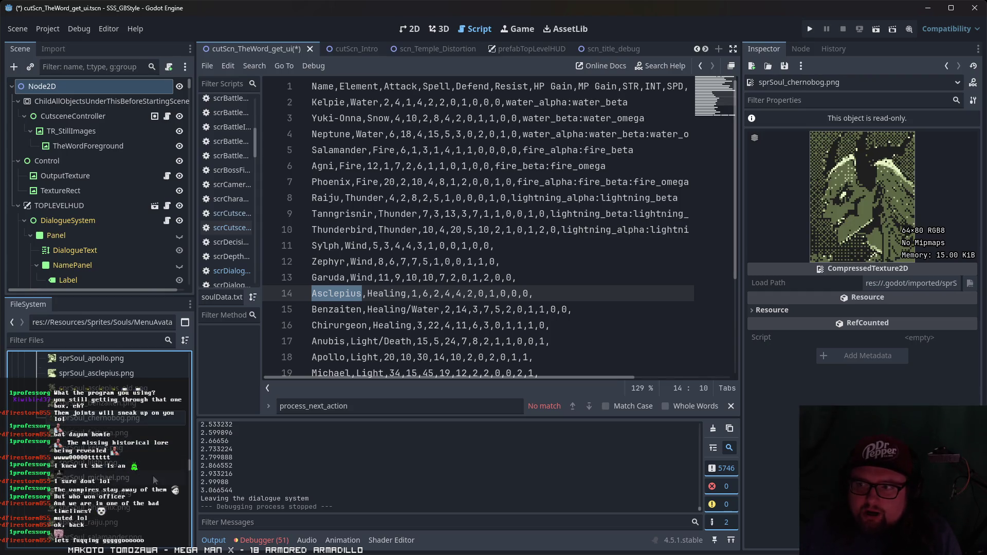
left_click(137, 434)
left_click(131, 448)
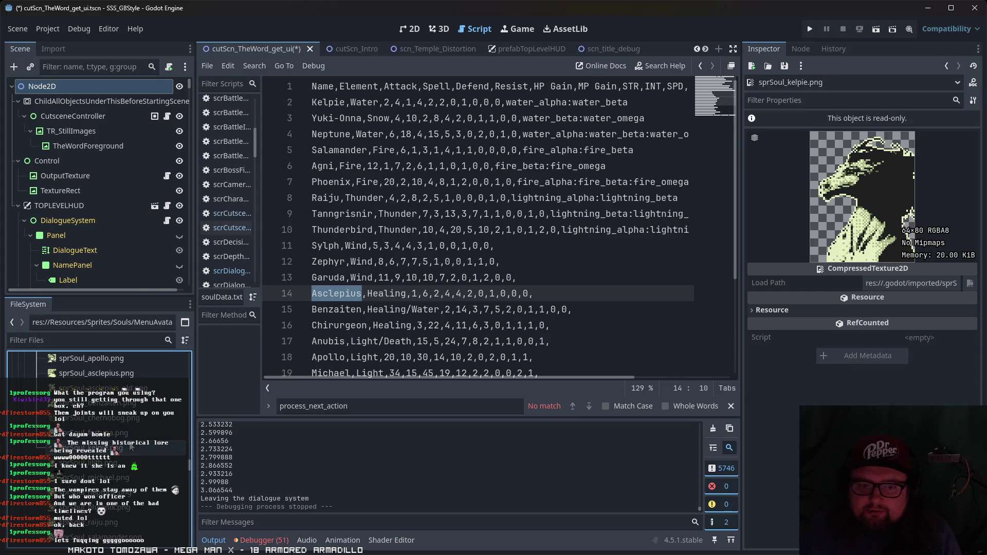
- Preview the Lilith, Neptune, Phoenix, Raiju and Salamander soul portraits
key("Down")
scroll(129, 442, "down", 2)
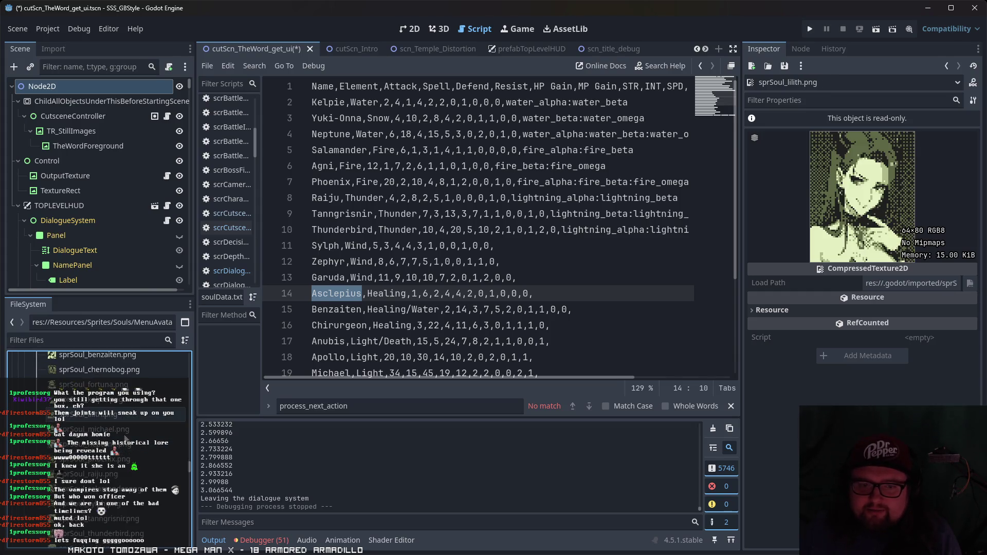
left_click(130, 451)
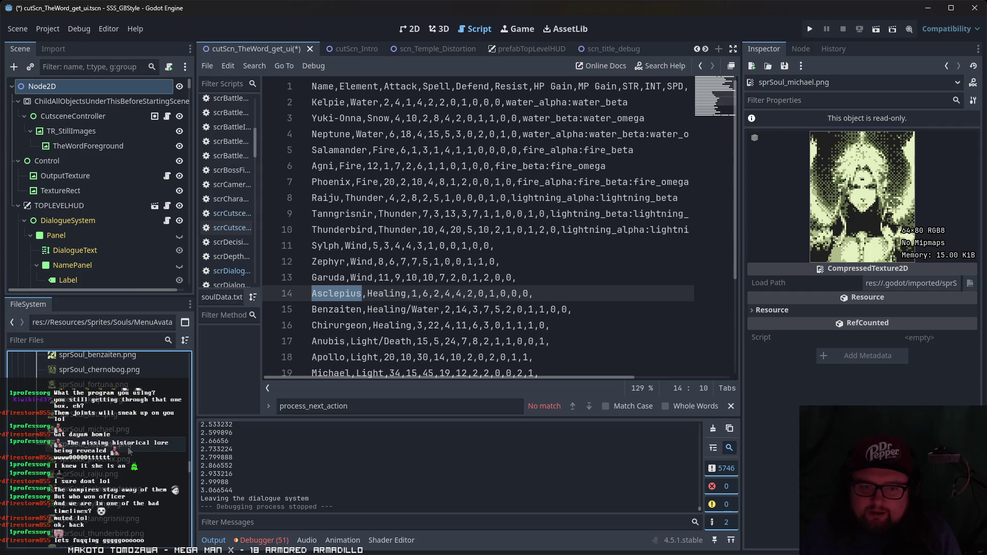
scroll(130, 451, "down", 1)
left_click(129, 446)
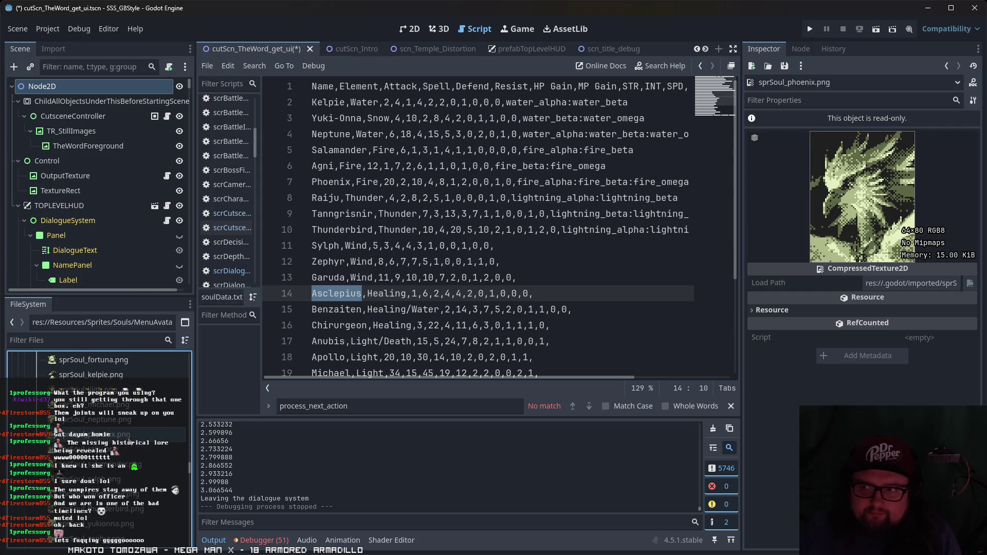
scroll(129, 443, "down", 2)
left_click(119, 427)
left_click(122, 440)
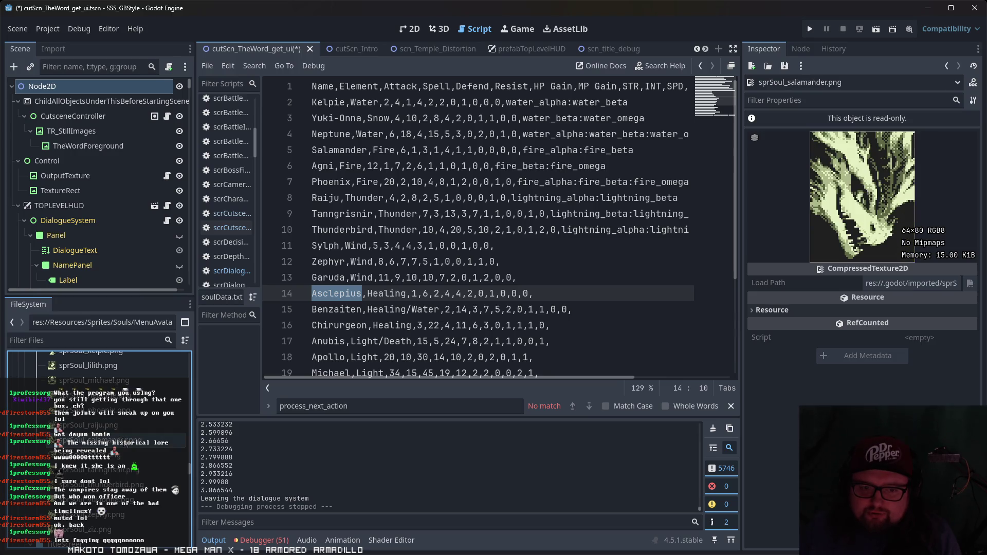
- Preview the Tanngrisnir, Thunderbird, Yuki-Onna and finally Ziz soul portraits
scroll(128, 452, "down", 2)
left_click(133, 447)
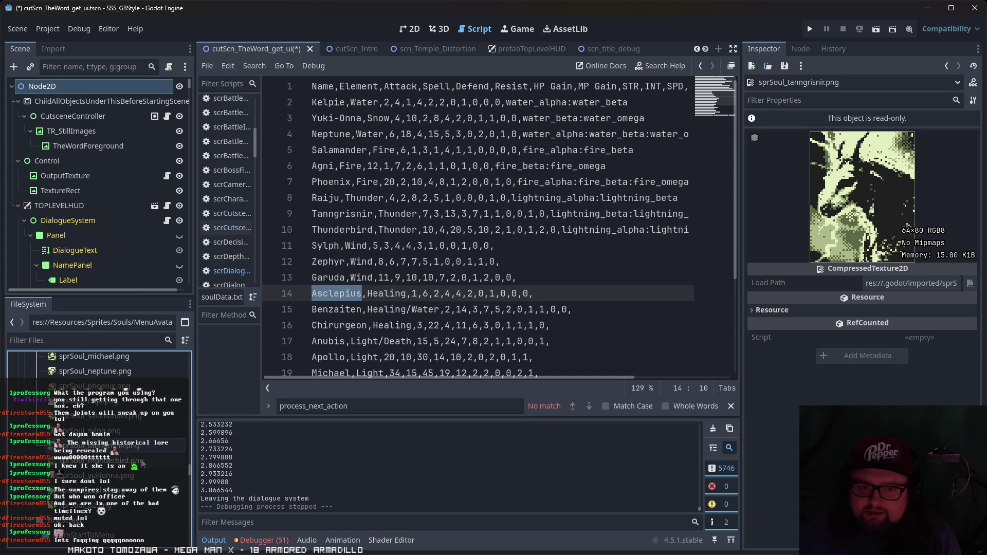
left_click(143, 463)
left_click(157, 475)
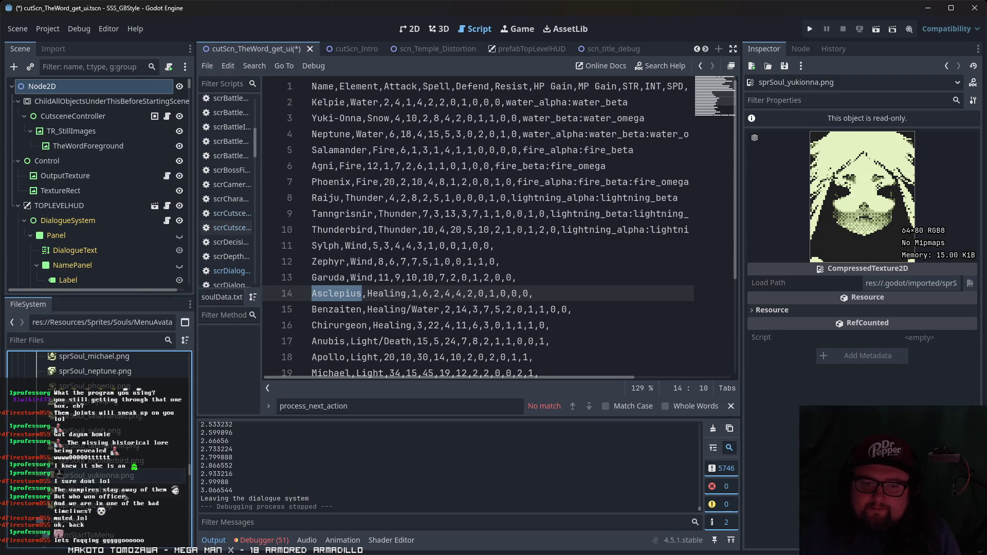
left_click(129, 490)
left_click(128, 505)
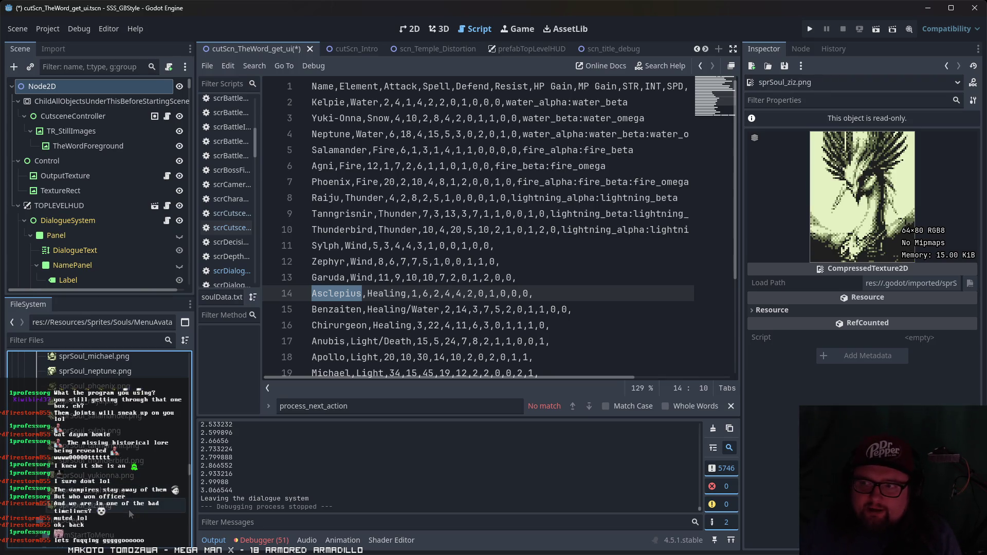
- Select the Fortuna row in soulData.txt, then clear the selection
scroll(650, 232, "down", 3)
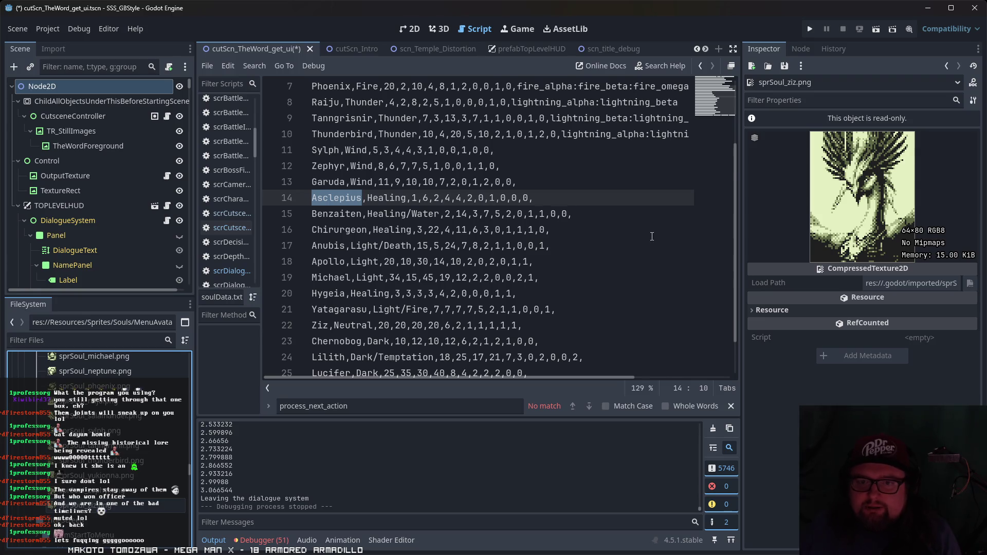
scroll(649, 242, "up", 3)
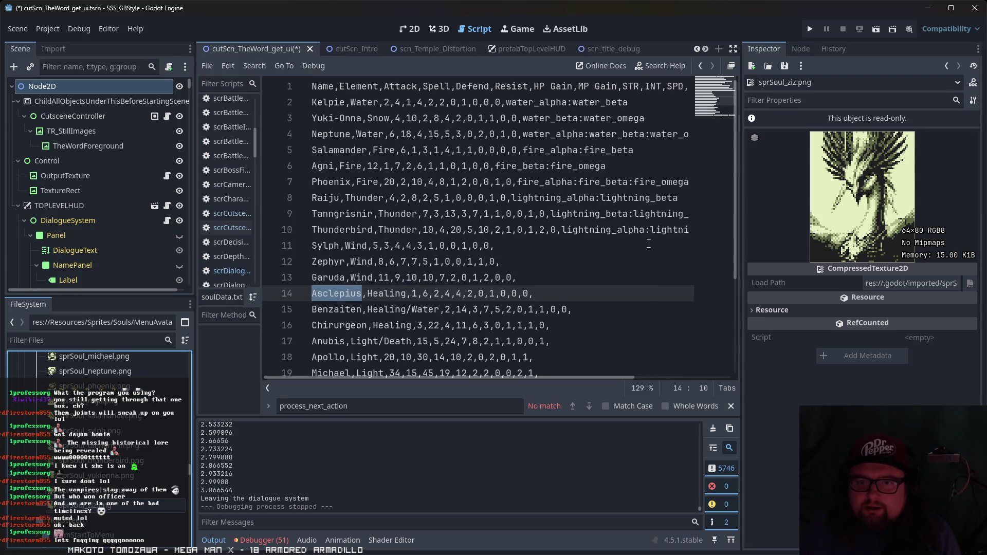
scroll(649, 244, "down", 3)
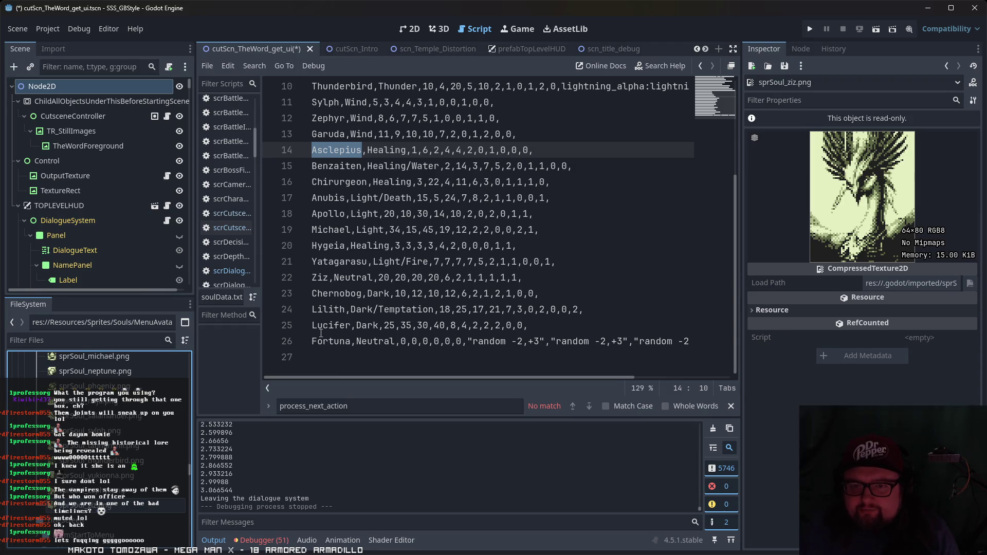
left_click_drag(312, 342, 653, 343)
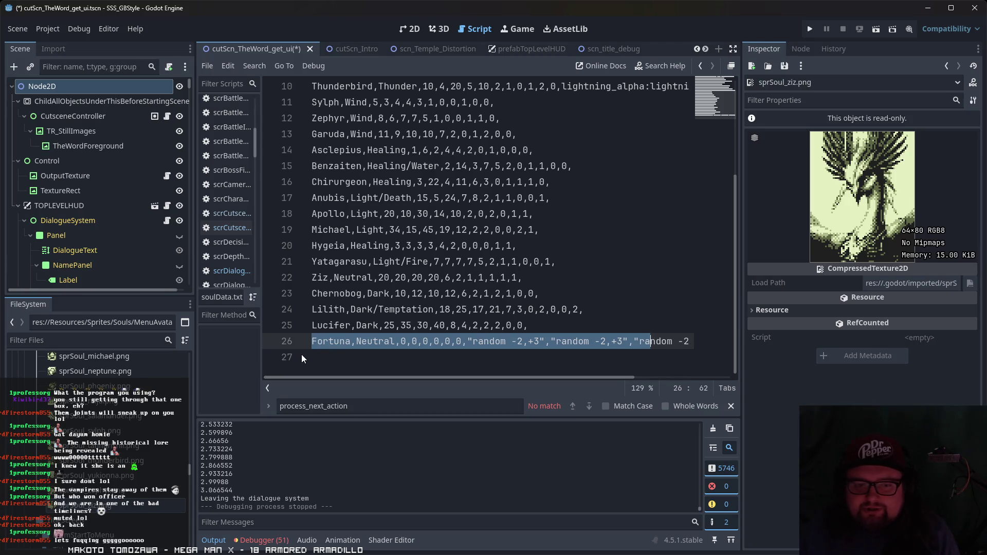
left_click(327, 341)
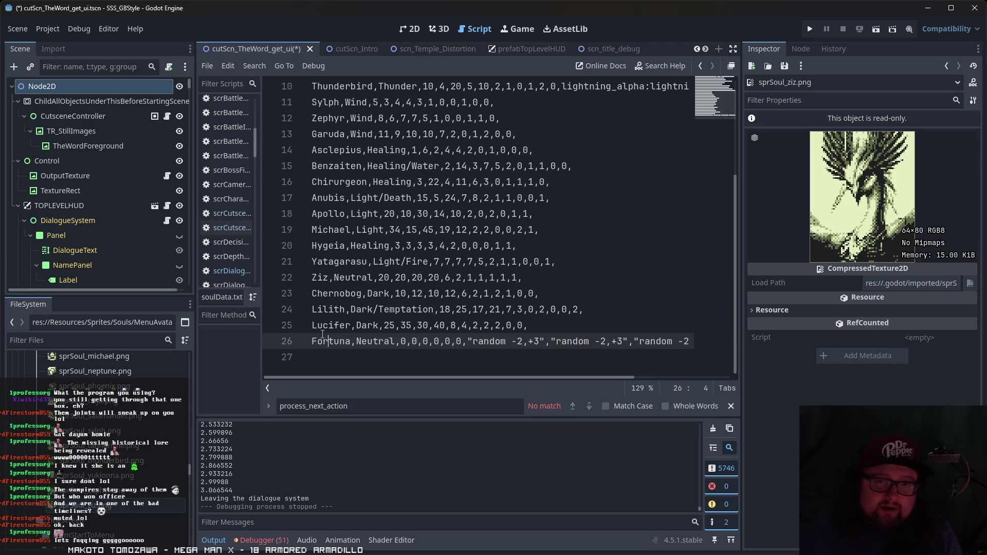
- Show the 64×80 sprSoul_benzaiten.png portrait in the Inspector again
scroll(334, 337, "up", 2)
scroll(347, 338, "down", 2)
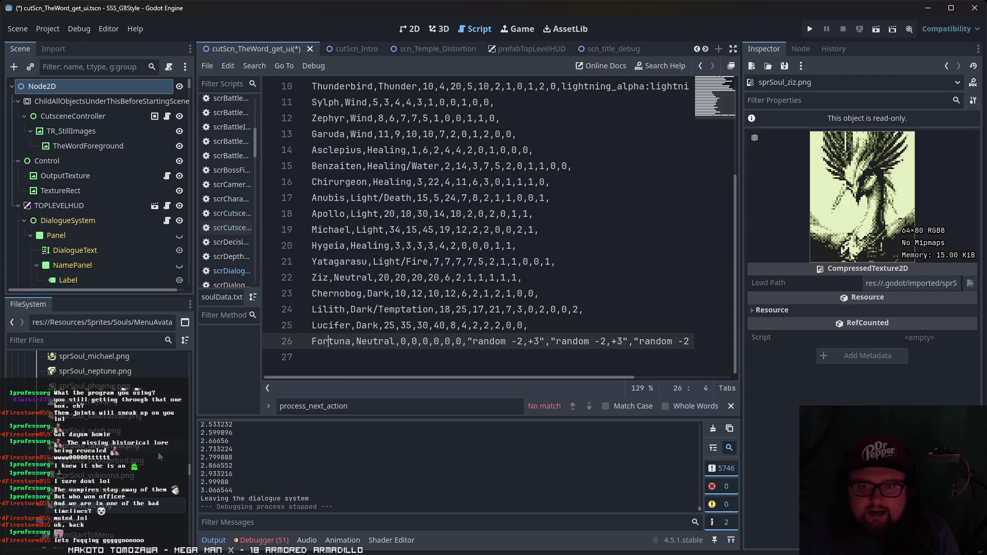
scroll(158, 452, "up", 2)
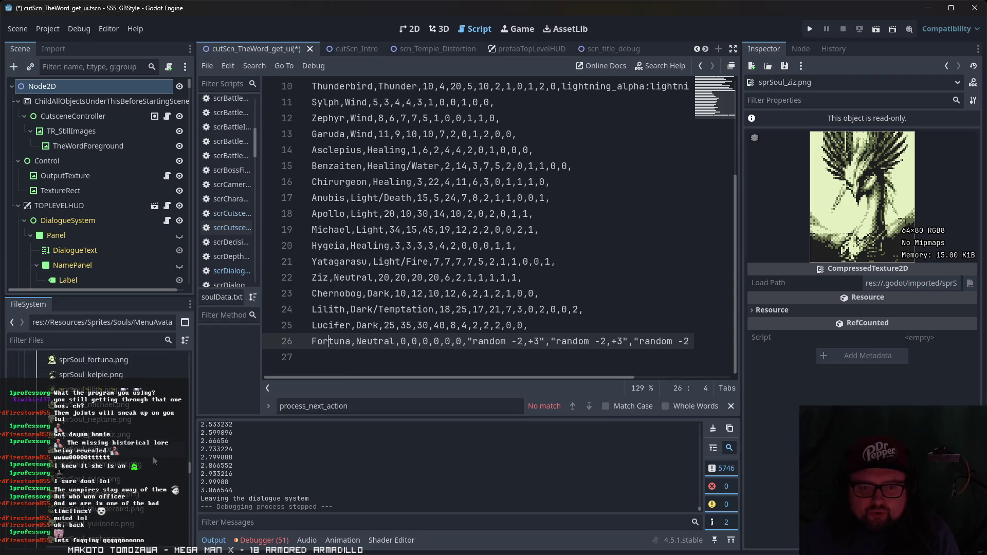
scroll(138, 425, "up", 2)
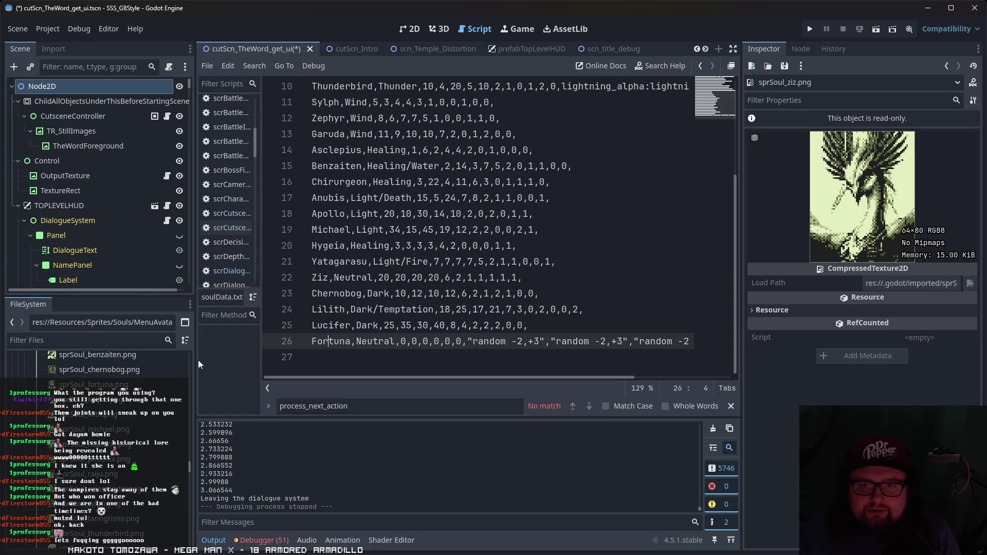
scroll(112, 478, "down", 3)
scroll(112, 477, "up", 5)
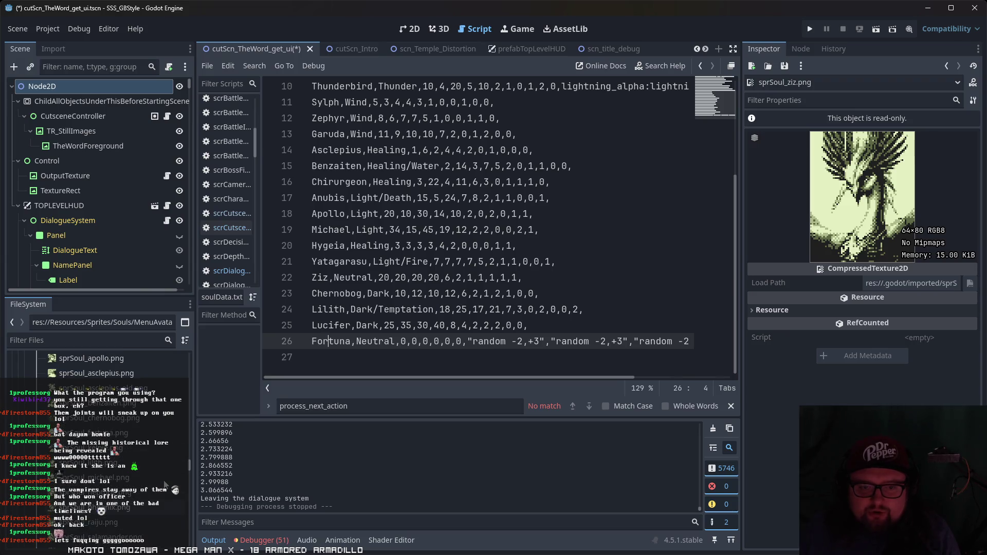
left_click(113, 403)
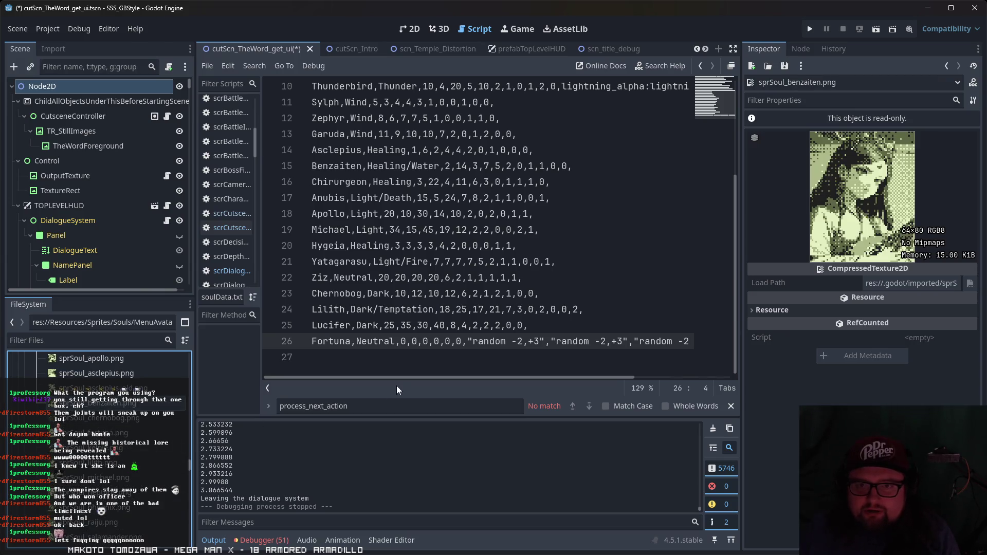
scroll(463, 367, "up", 3)
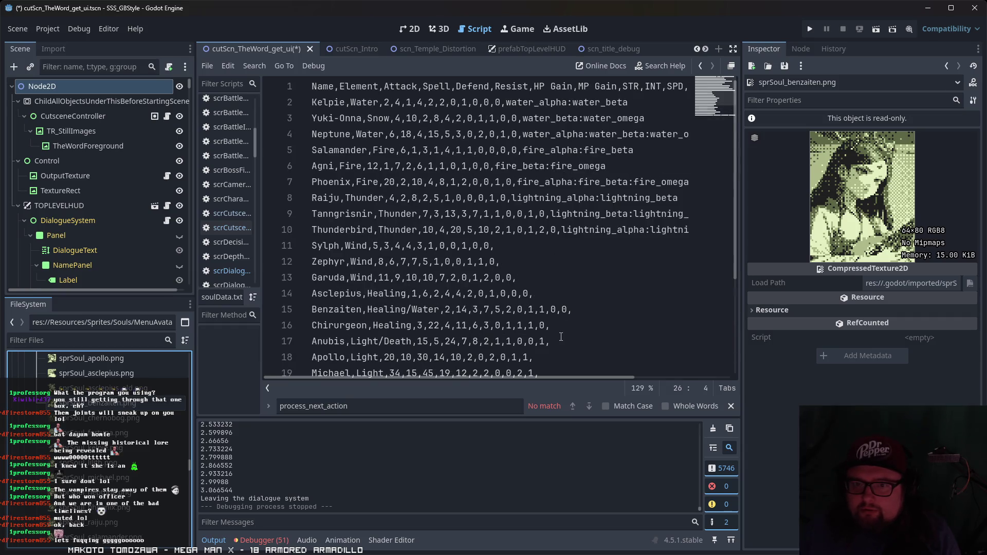
scroll(514, 350, "down", 3)
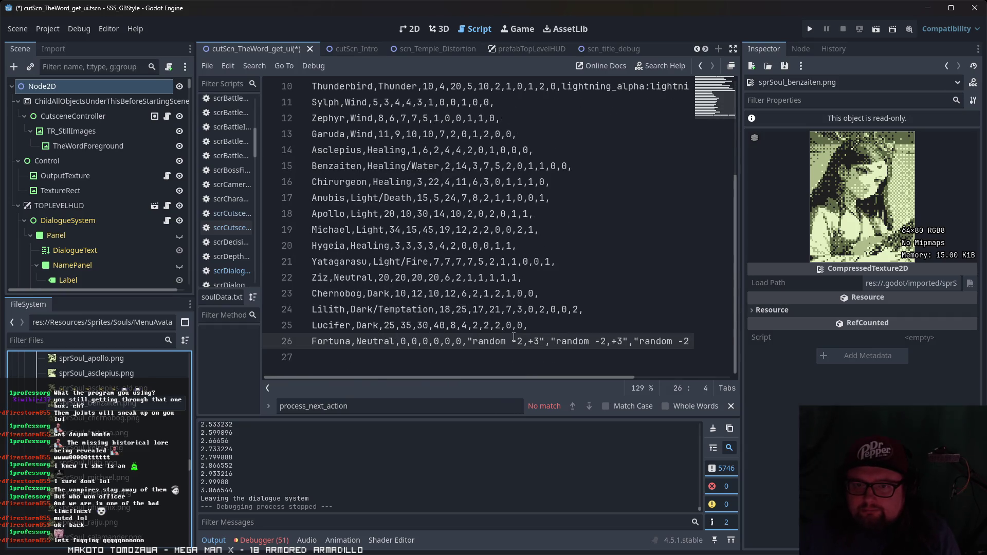
scroll(124, 375, "down", 5)
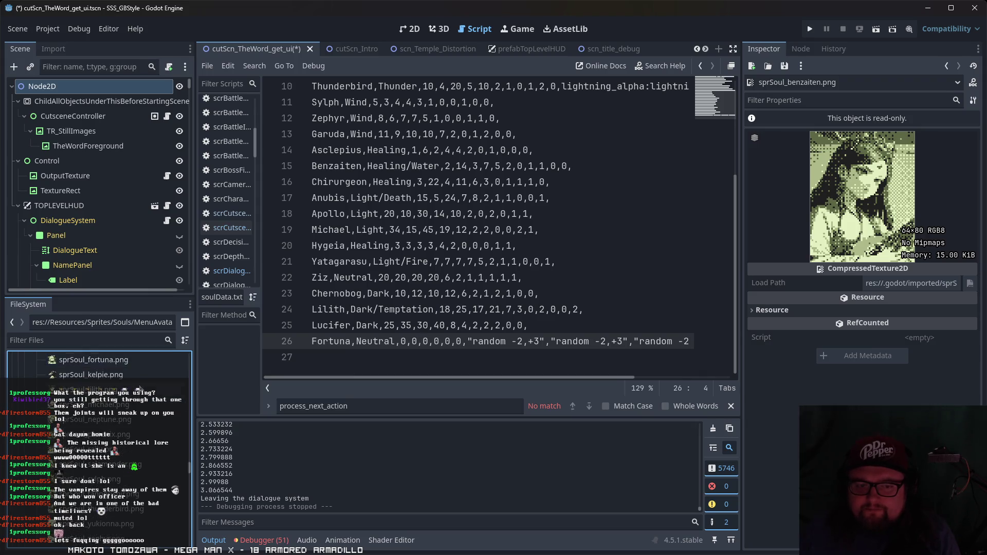
scroll(354, 337, "up", 3)
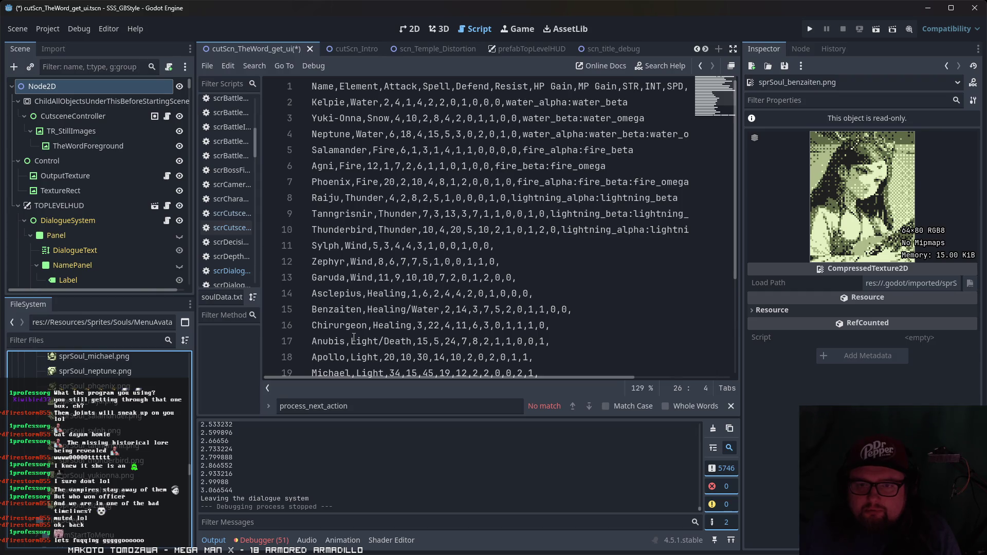
- Preview the Yuki-Onna portrait and inspect the Kelpie and Yuki-Onna water stats
left_click(129, 476)
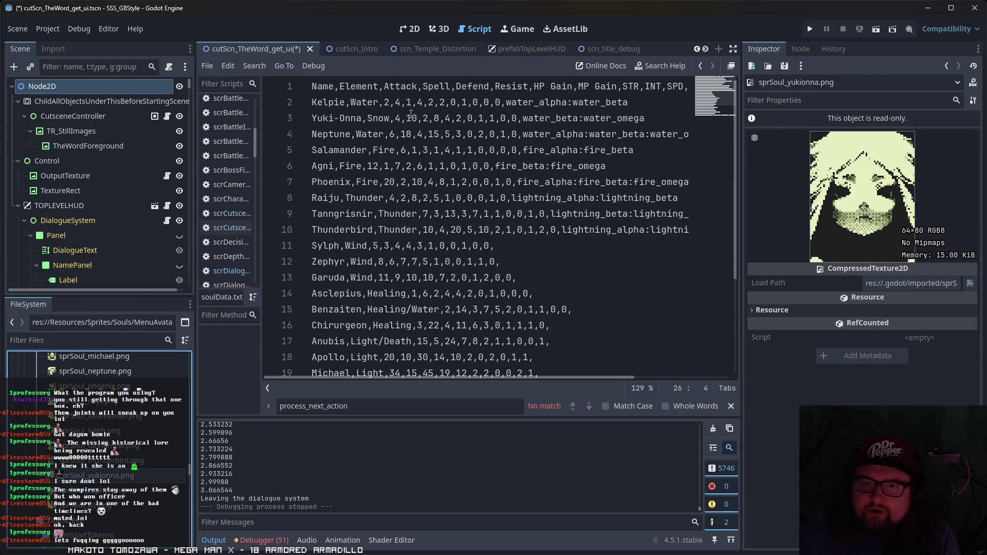
left_click_drag(315, 103, 627, 103)
left_click(585, 103)
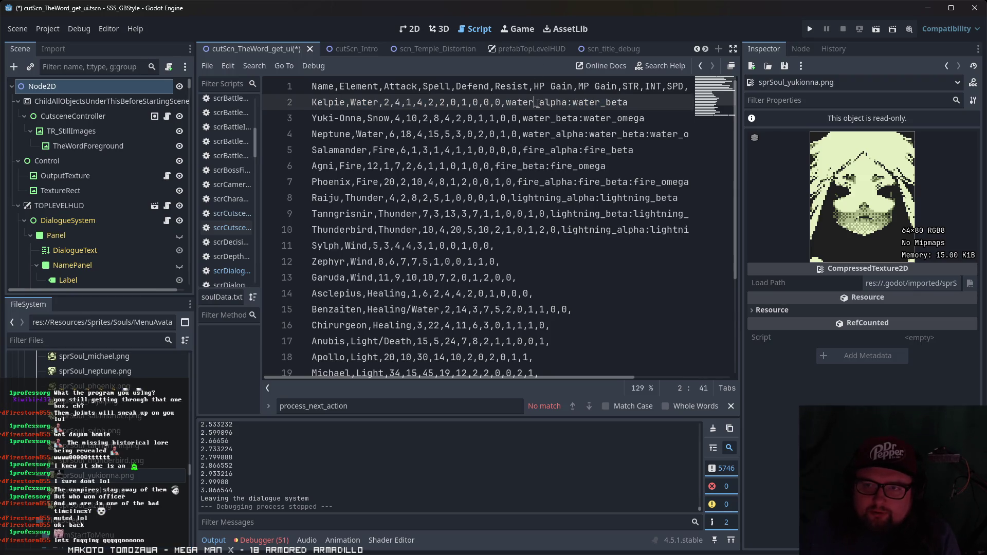
left_click_drag(352, 119, 609, 118)
left_click(604, 118)
left_click(563, 120)
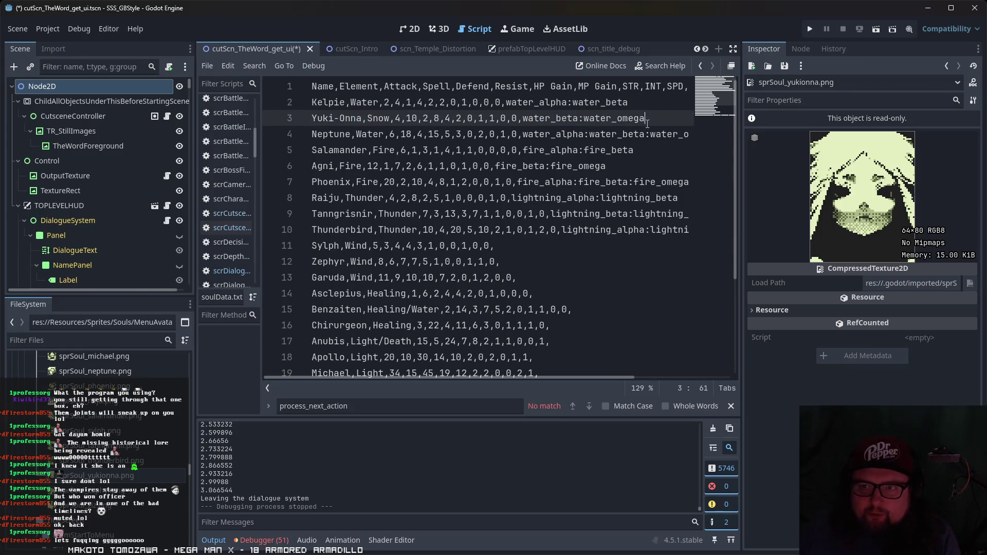
- Look over the Neptune, Salamander and Benzaiten rows in soulData.txt
left_click_drag(315, 134, 704, 135)
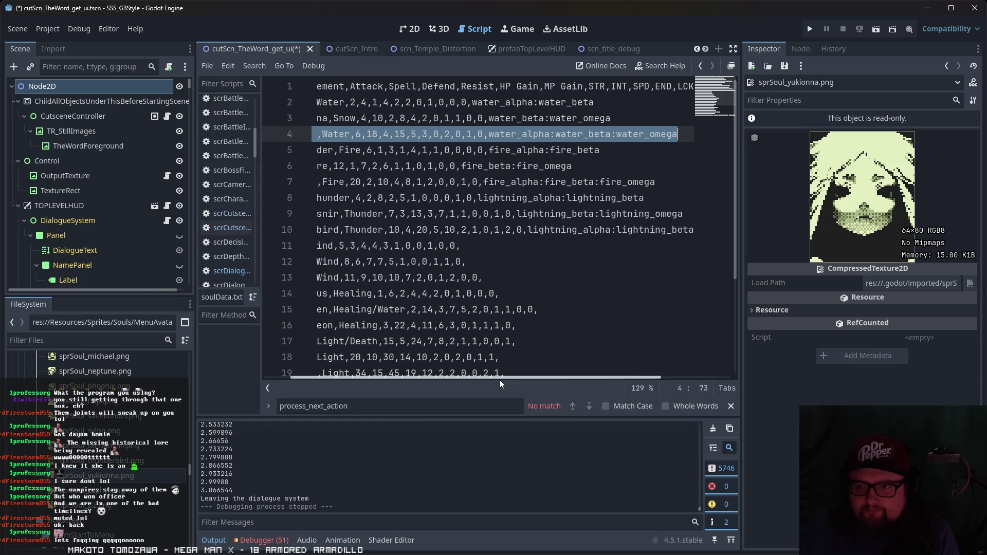
left_click_drag(499, 379, 461, 378)
left_click(373, 150)
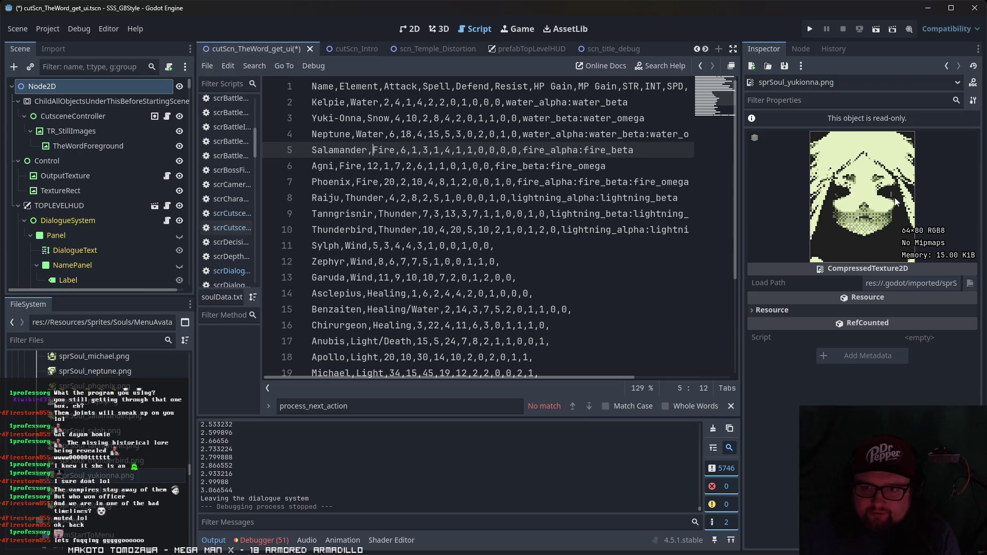
scroll(525, 247, "down", 1)
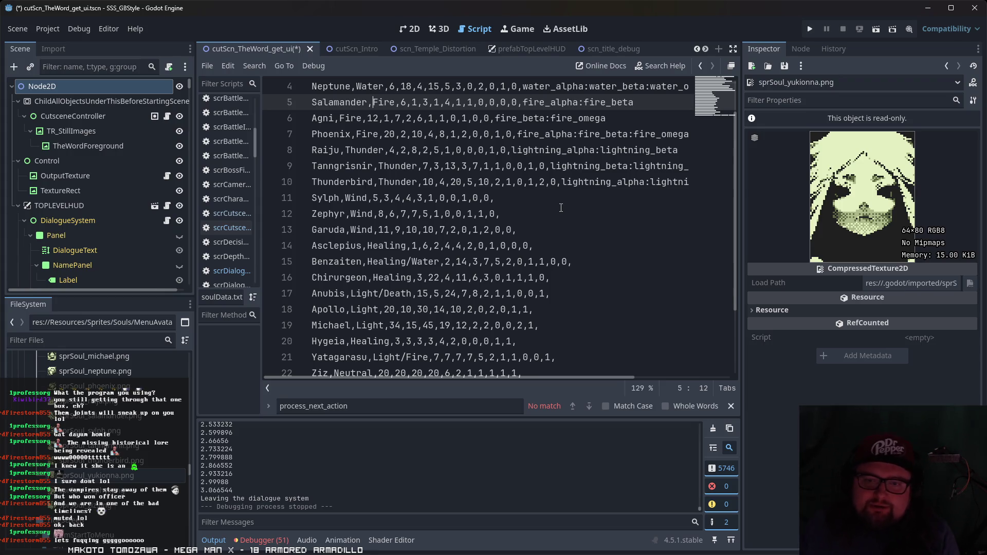
scroll(527, 218, "down", 1)
left_click(367, 198)
left_click(367, 214)
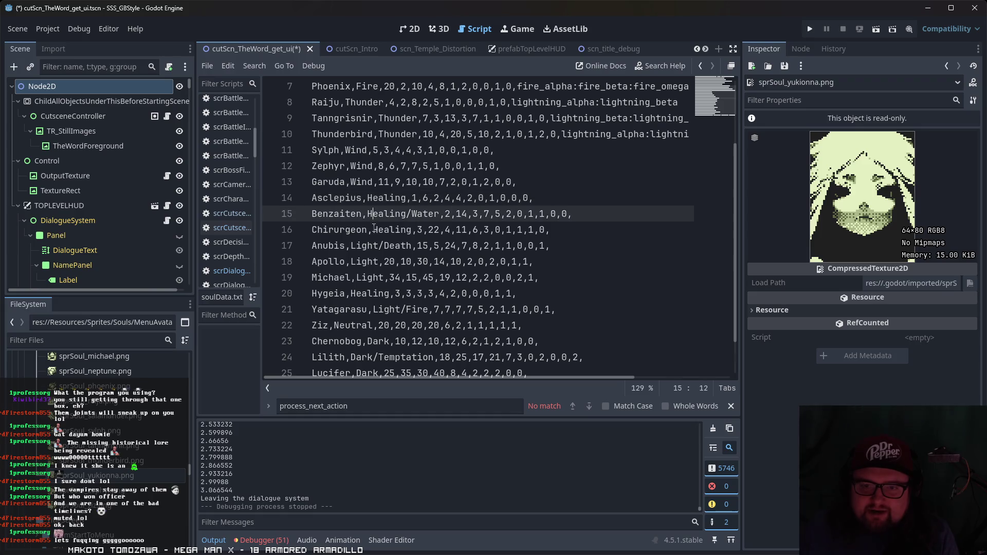
- Open spellData.txt from the Resources/Data folder
scroll(97, 411, "up", 10)
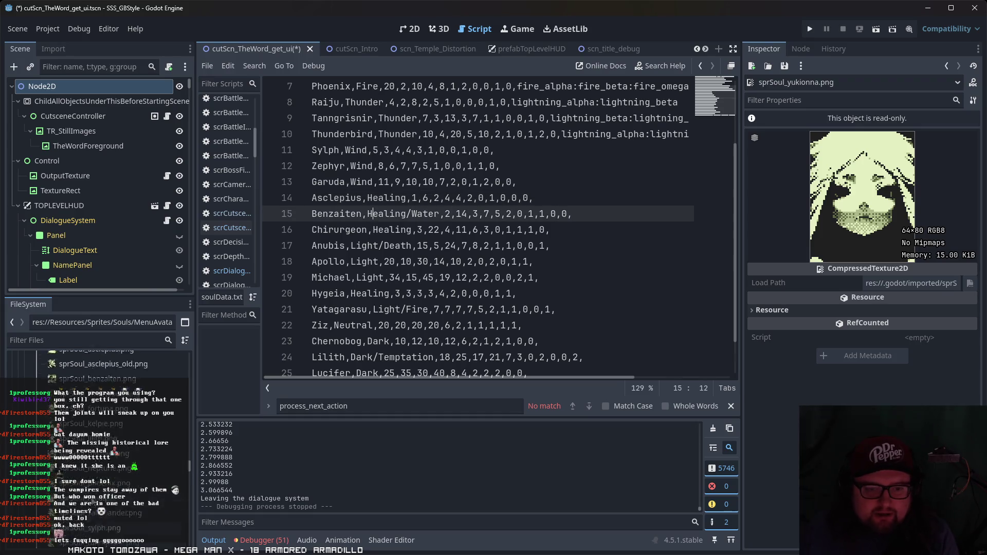
scroll(124, 494, "up", 5)
double_click(122, 483)
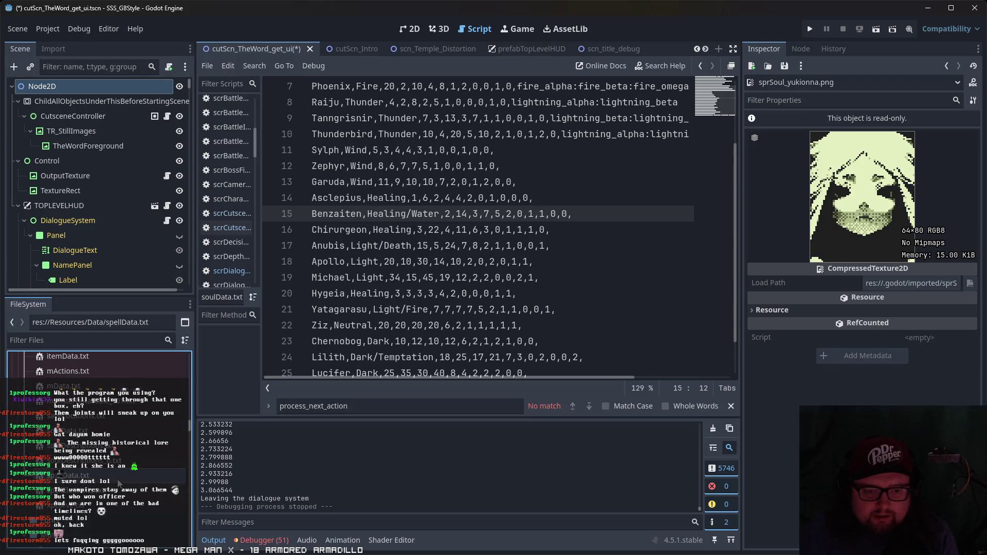
scroll(407, 301, "up", 3)
scroll(406, 300, "down", 3)
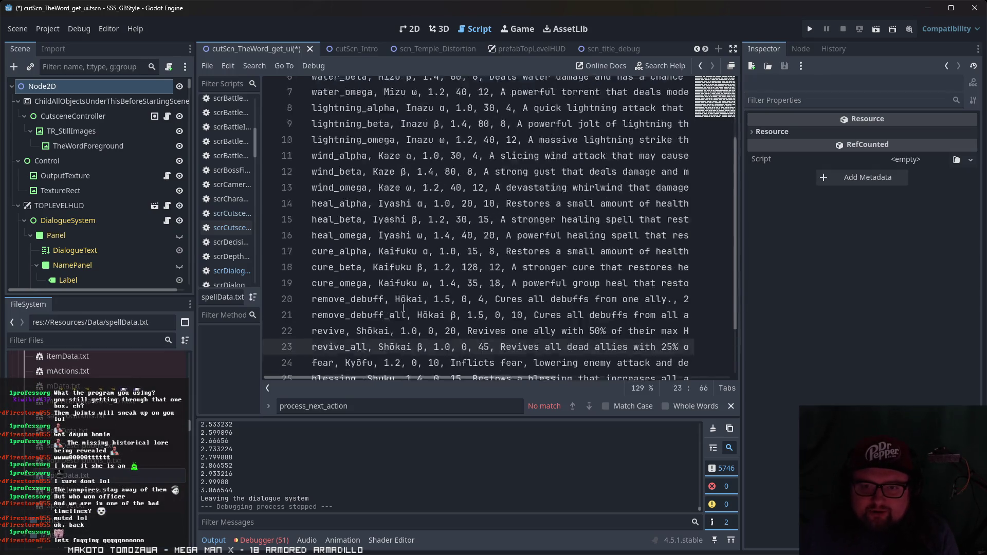
scroll(393, 360, "up", 3)
scroll(391, 288, "down", 3)
scroll(386, 217, "up", 3)
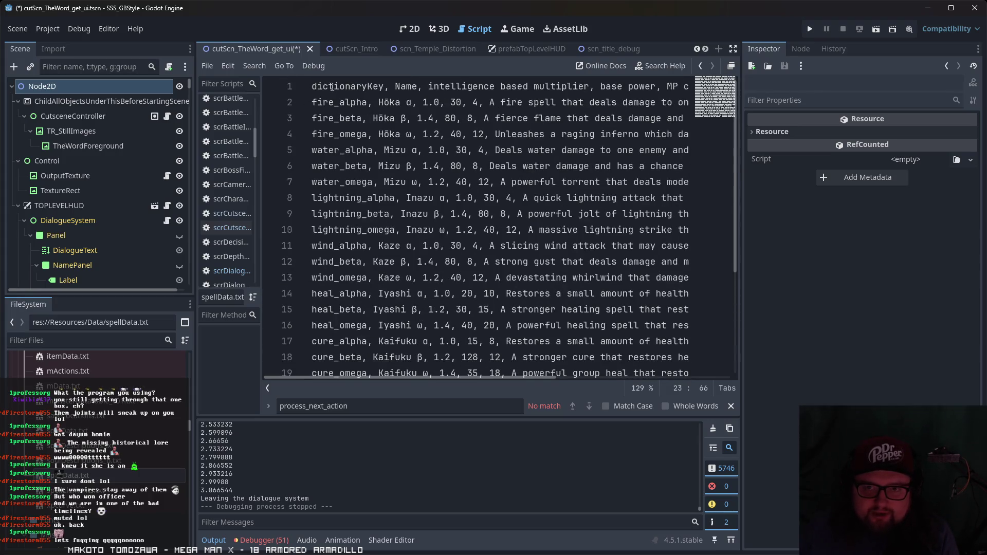
scroll(469, 124, "down", 3)
scroll(357, 354, "up", 3)
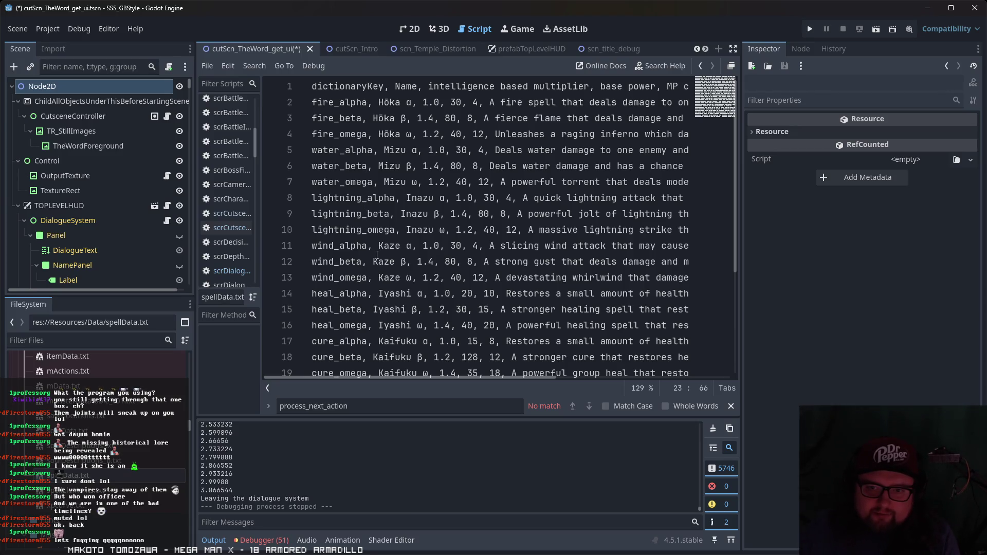
scroll(375, 238, "down", 1)
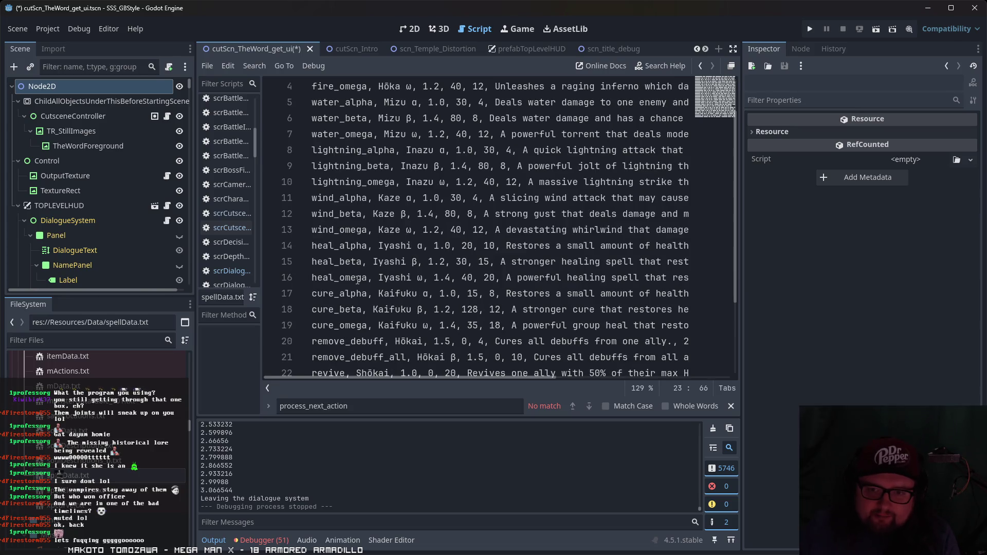
scroll(357, 280, "down", 2)
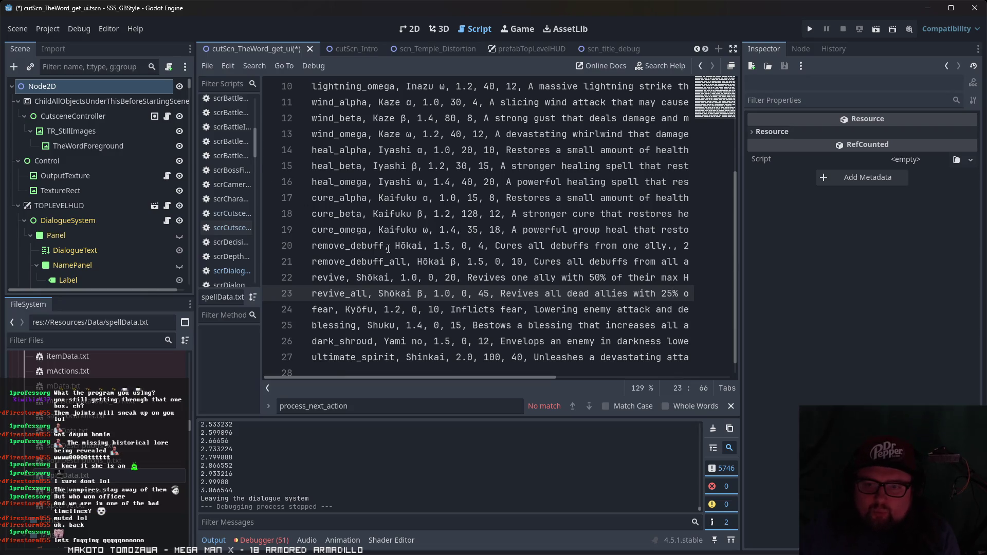
left_click(387, 247)
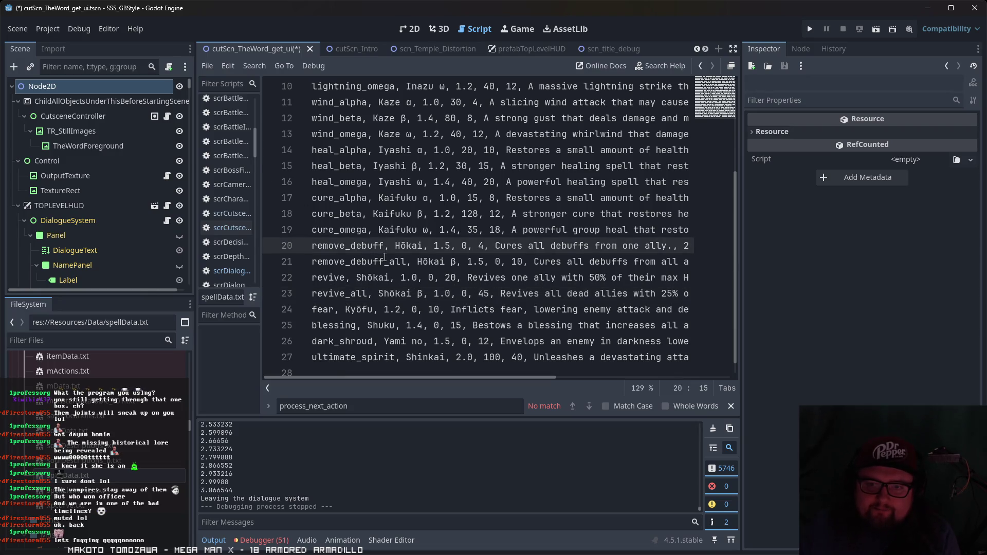
left_click(384, 262)
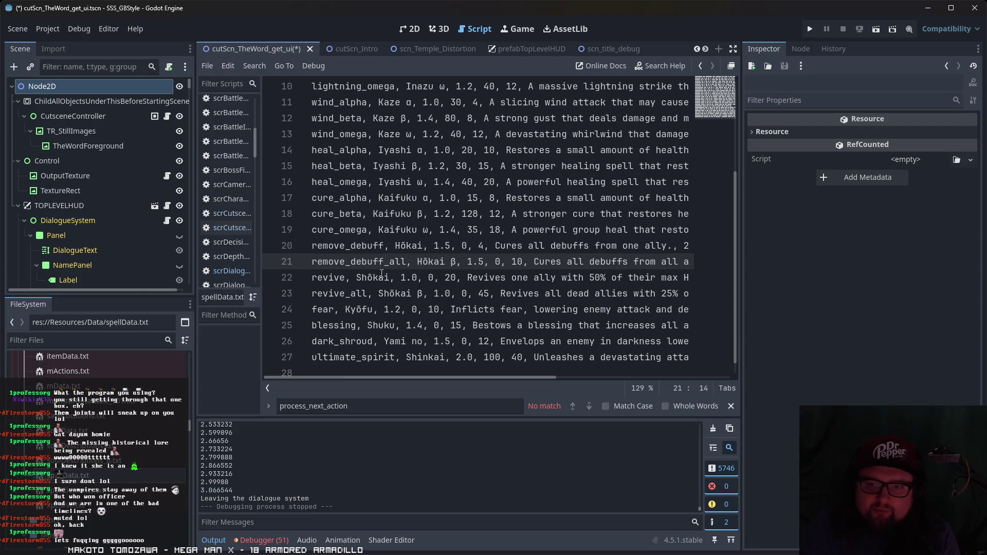
scroll(367, 276, "down", 1)
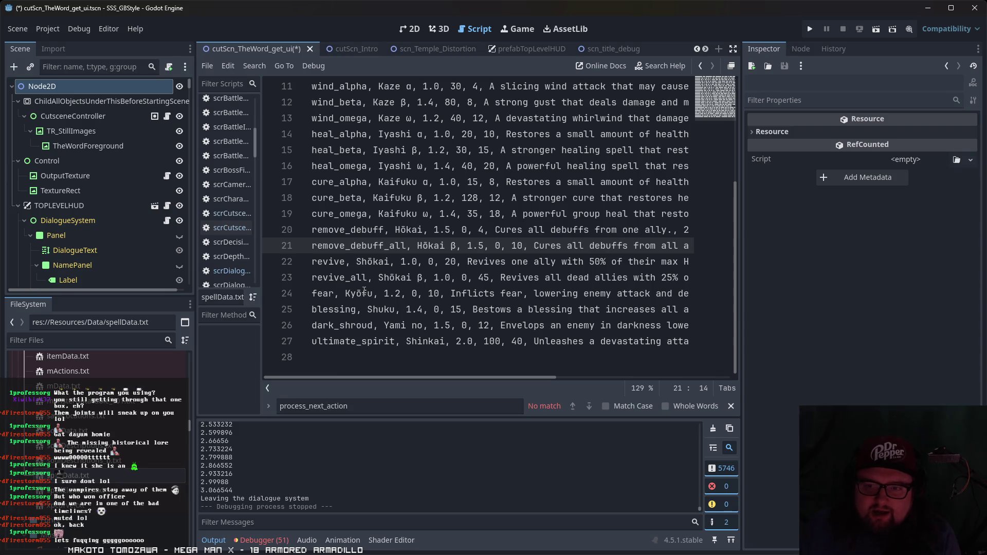
mouse_move(452, 378)
left_mouse_down()
mouse_move(504, 370)
mouse_move(437, 372)
left_mouse_up()
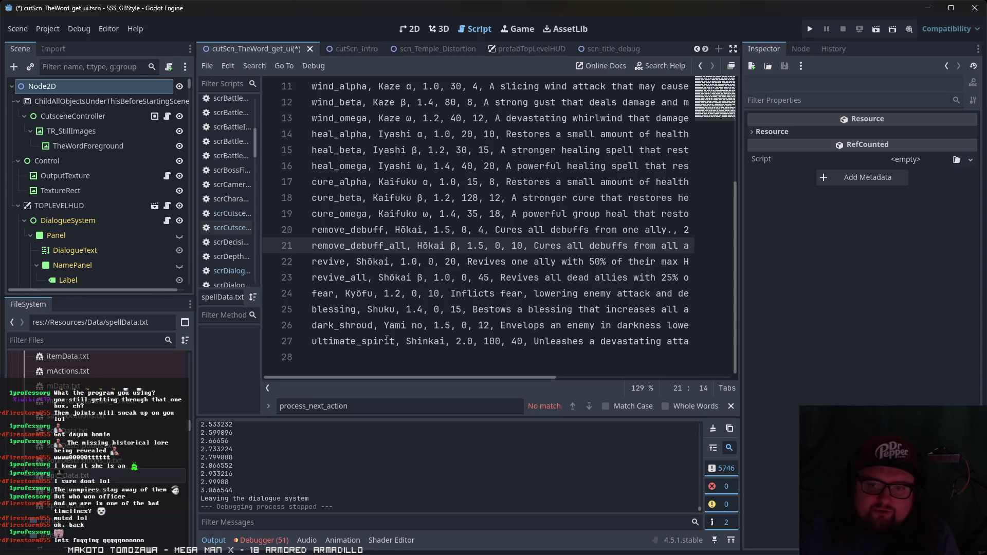
left_click_drag(446, 378, 473, 378)
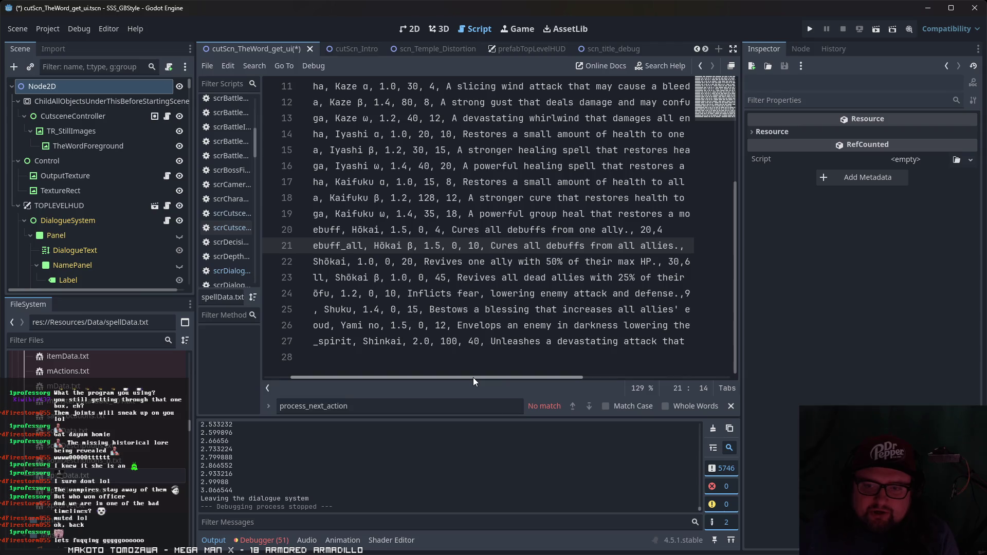
mouse_move(534, 382)
left_mouse_down()
mouse_move(664, 382)
mouse_move(258, 369)
left_mouse_up()
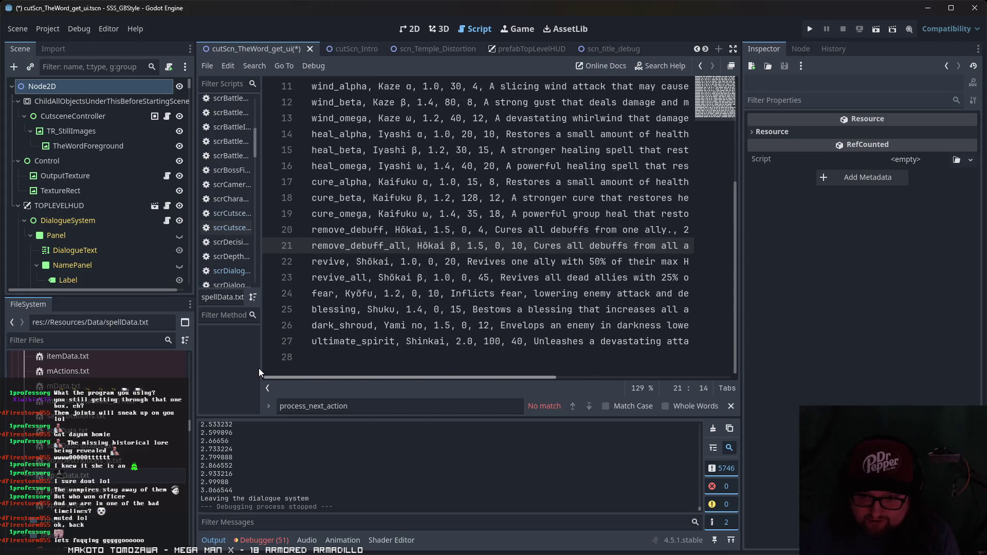
double_click(445, 326)
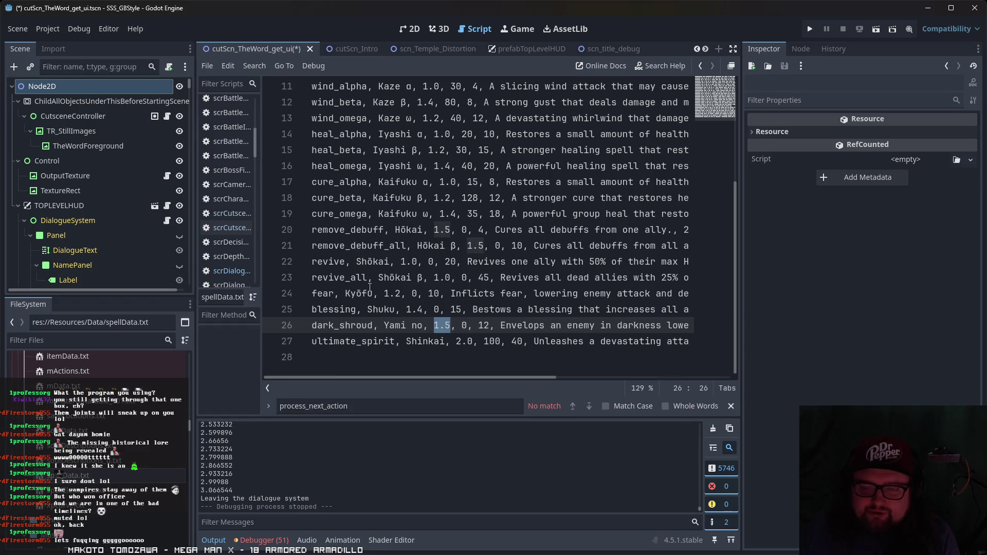
left_click(335, 288)
left_click(339, 332)
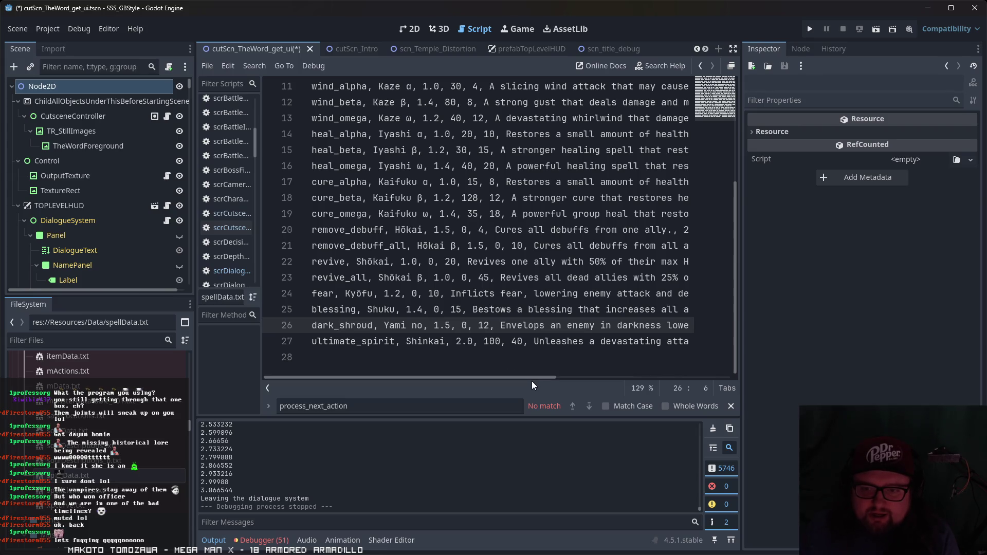
mouse_move(549, 377)
left_mouse_down()
mouse_move(726, 385)
mouse_move(446, 377)
left_mouse_up()
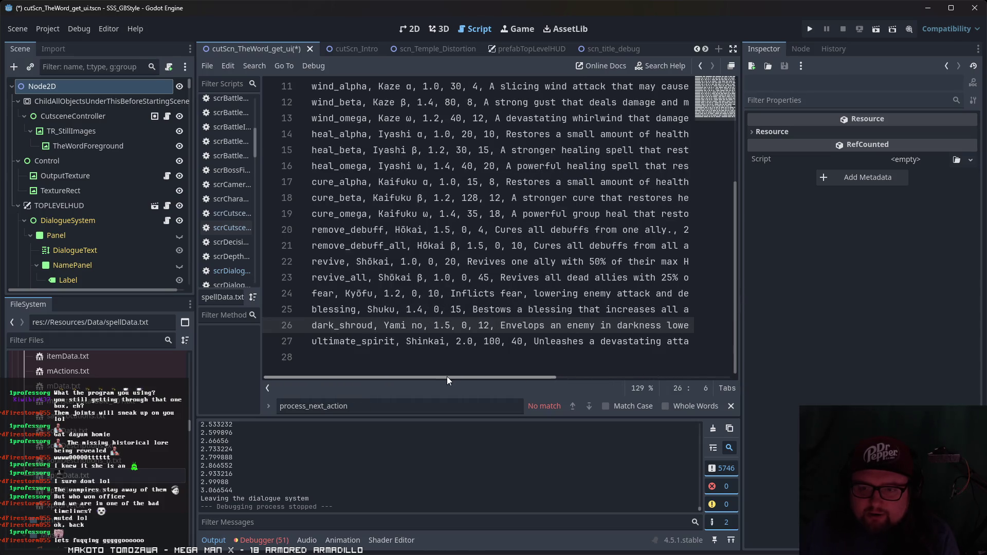
left_click(453, 341)
mouse_move(446, 341)
left_mouse_down()
mouse_move(310, 335)
mouse_move(442, 343)
mouse_move(339, 350)
left_mouse_up()
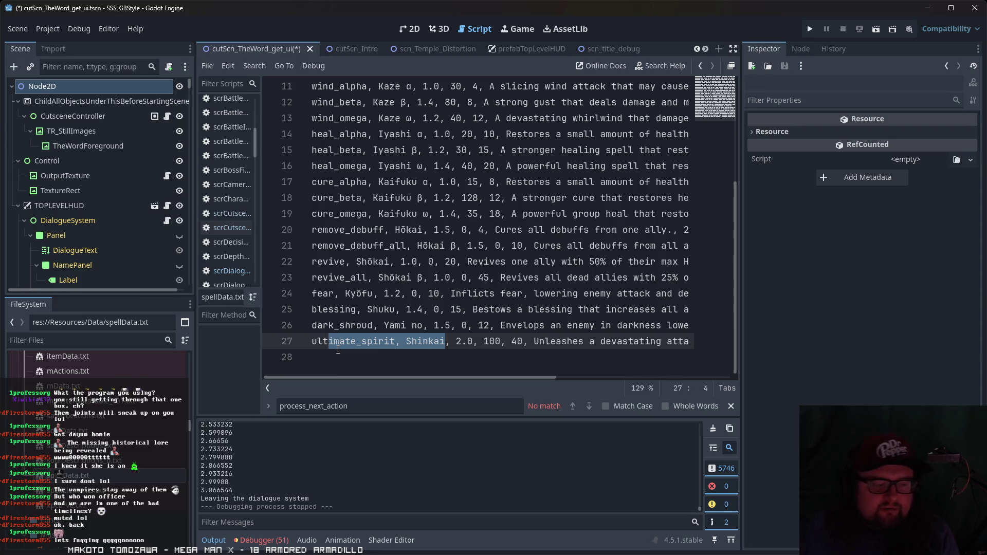
scroll(489, 305, "up", 4)
scroll(110, 459, "down", 10)
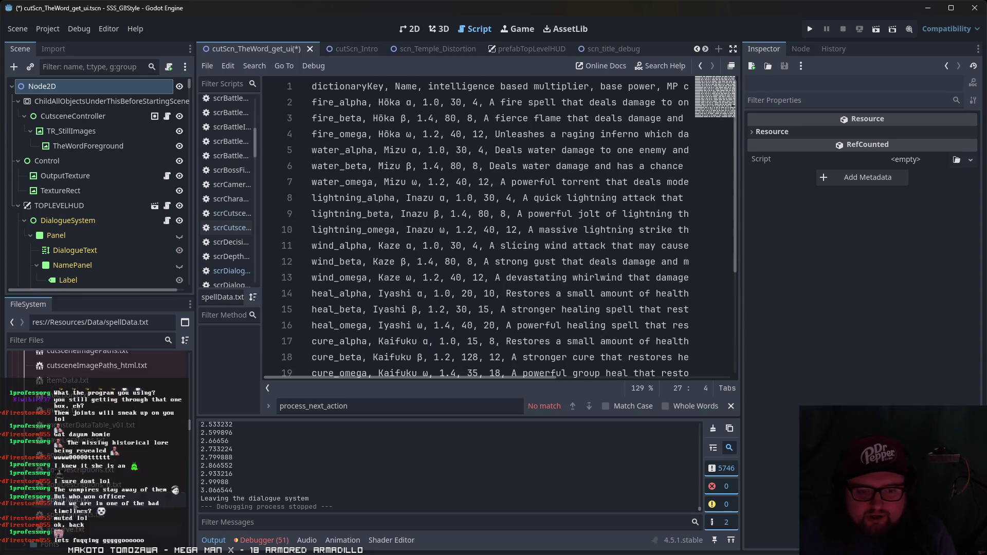
- Preview the 64×80 sprSoul_ziz.png portrait next to the spellData.txt table
scroll(109, 459, "down", 5)
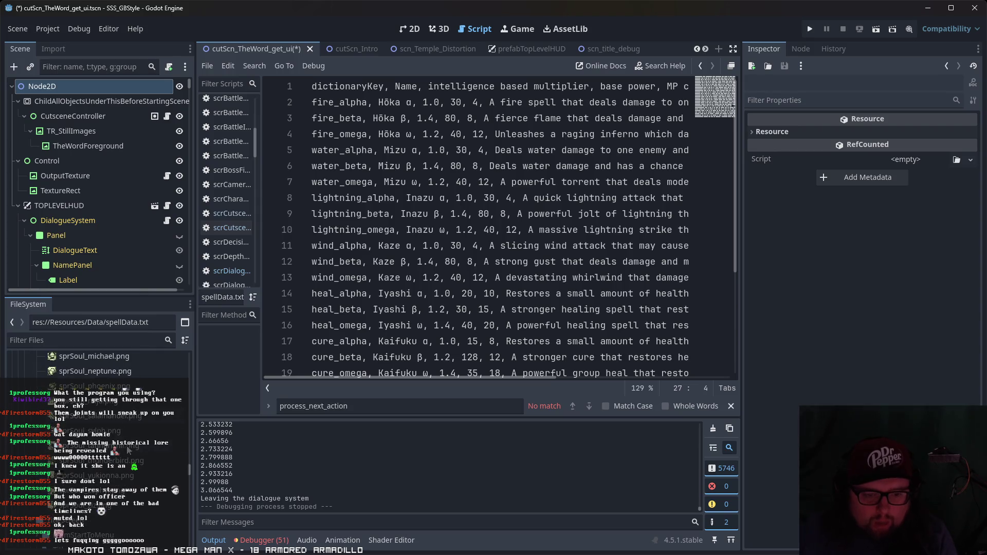
left_click(126, 506)
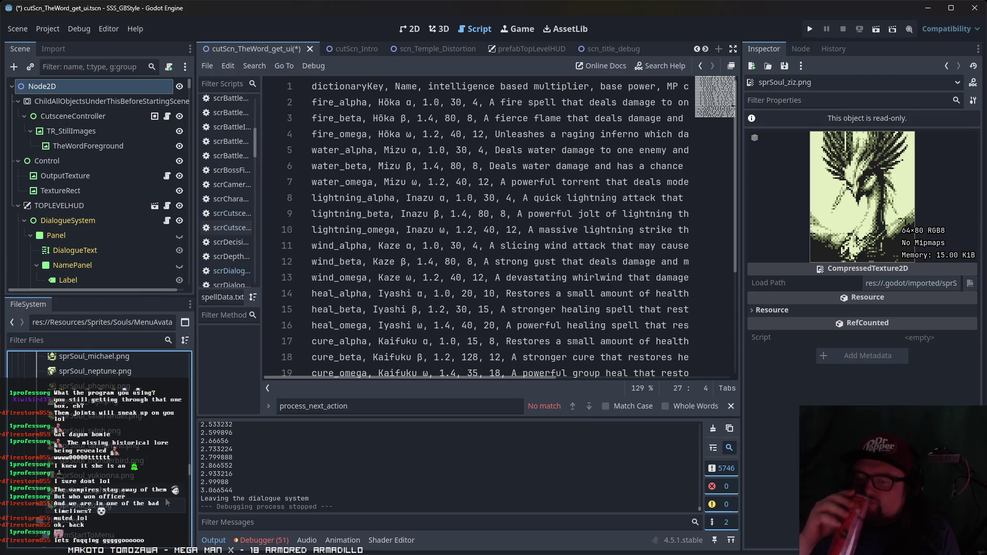
scroll(165, 498, "up", 5)
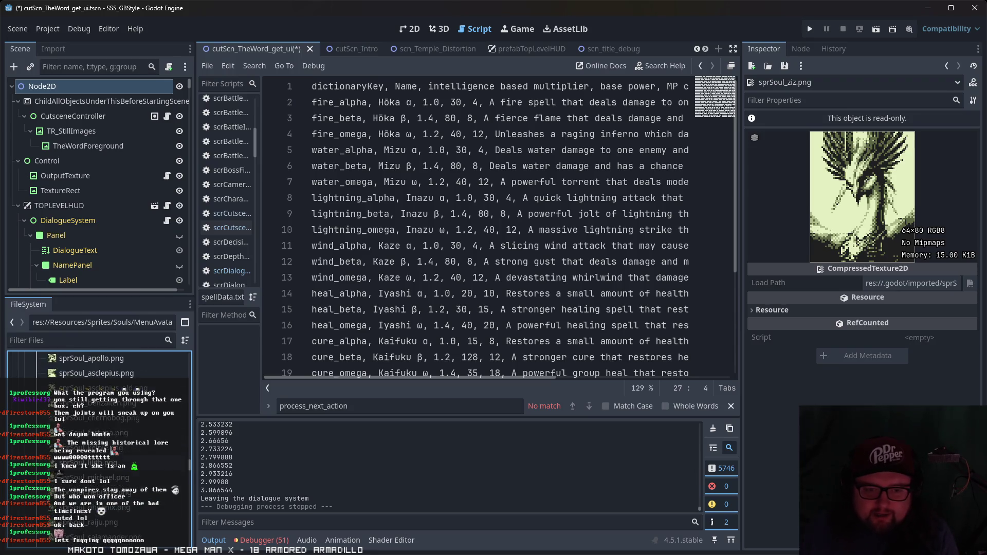
scroll(165, 498, "up", 5)
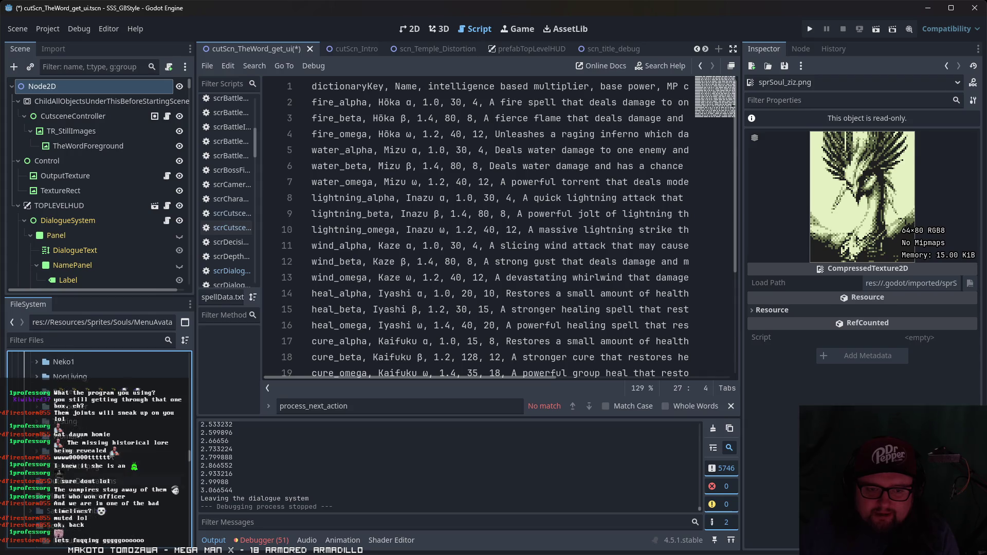
scroll(104, 462, "down", 8)
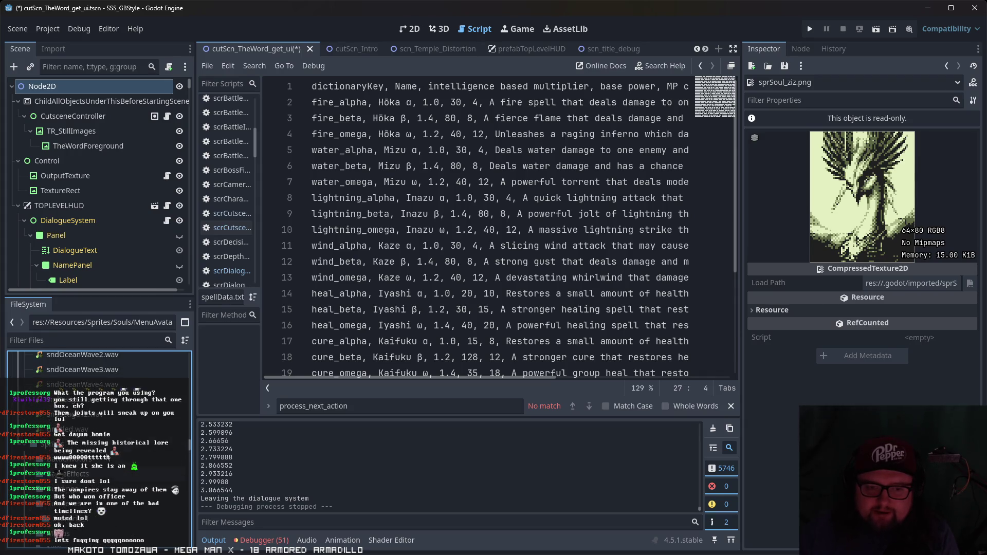
scroll(102, 461, "up", 3)
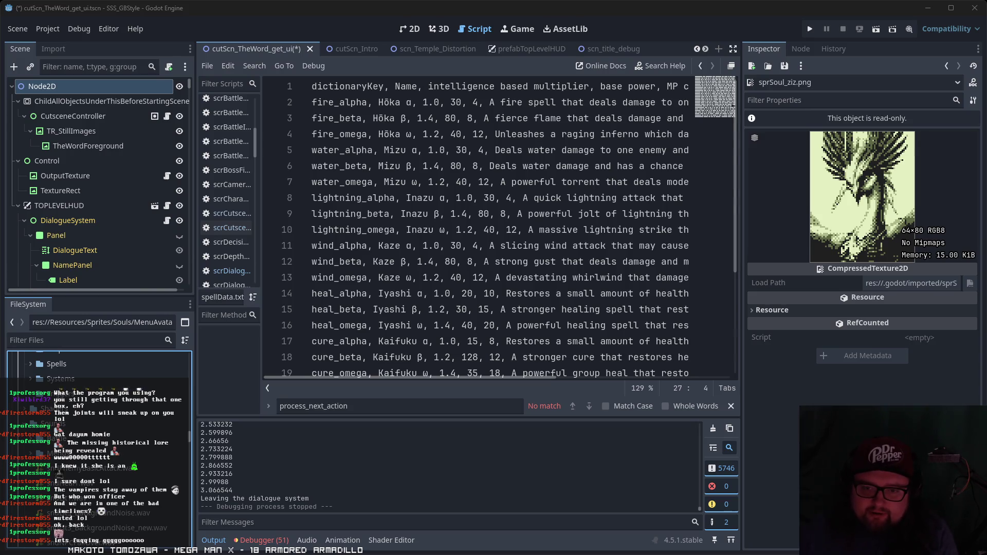
- Select part of heal_alpha, then widen the script list and code area
left_click(373, 342)
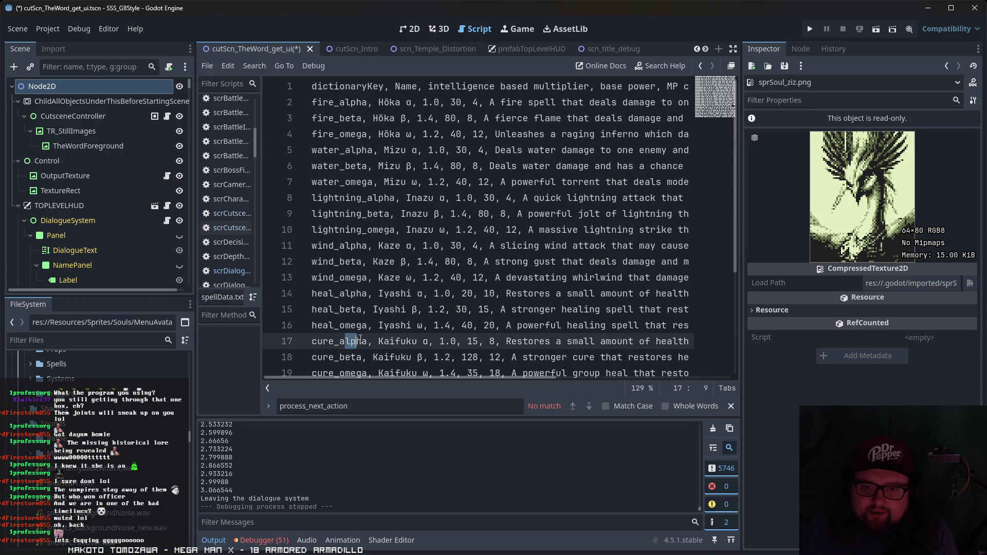
left_click_drag(367, 293, 332, 300)
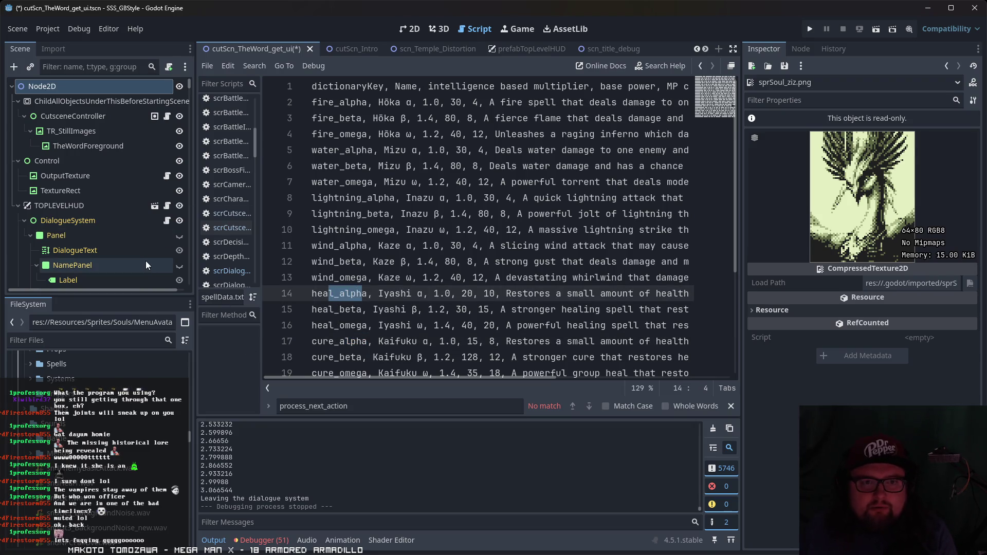
left_click_drag(263, 196, 337, 195)
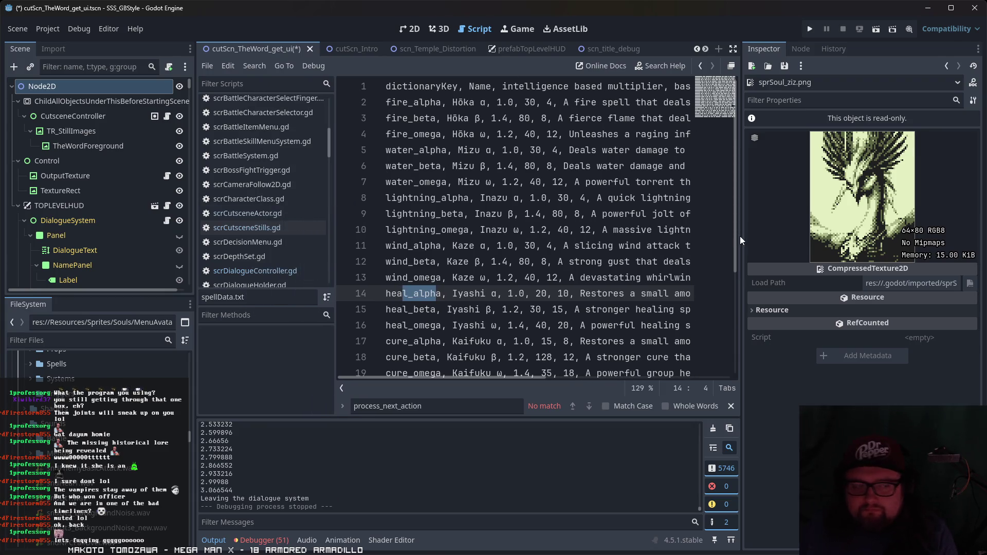
left_click_drag(775, 238, 850, 237)
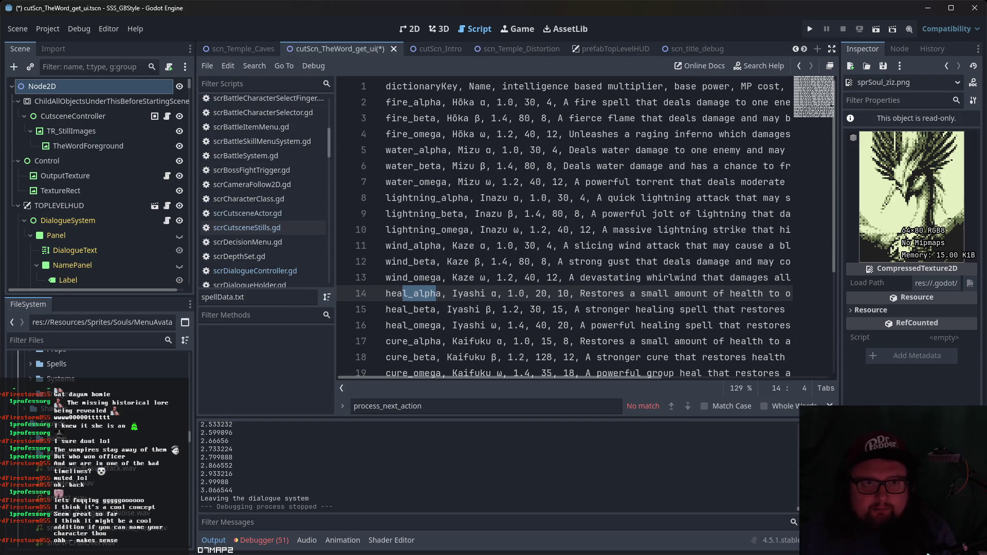
- Save the edited cutscene UI scene with Ctrl+S
key("ctrl+s")
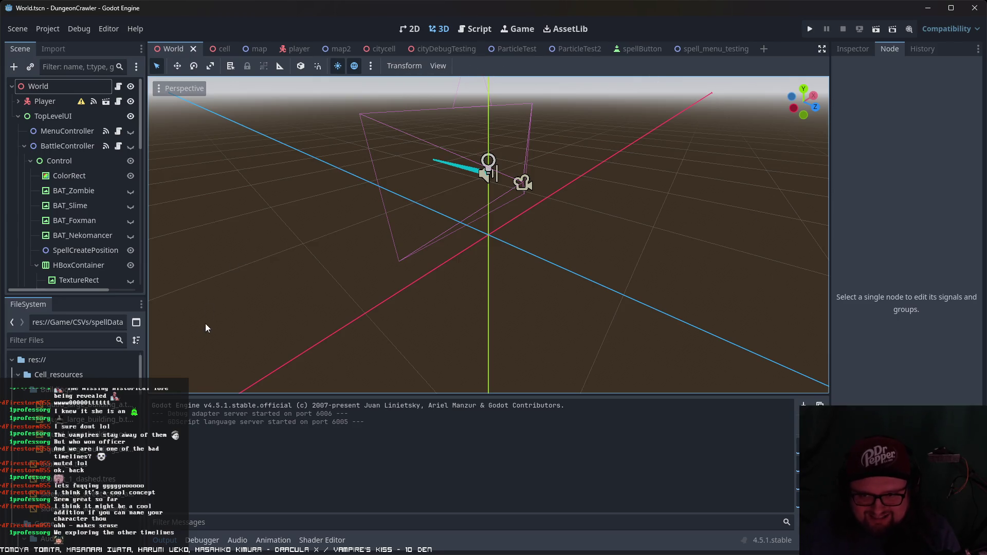
- Switch to the cityDebugTesting scene and run it as the current scene
left_click(447, 50)
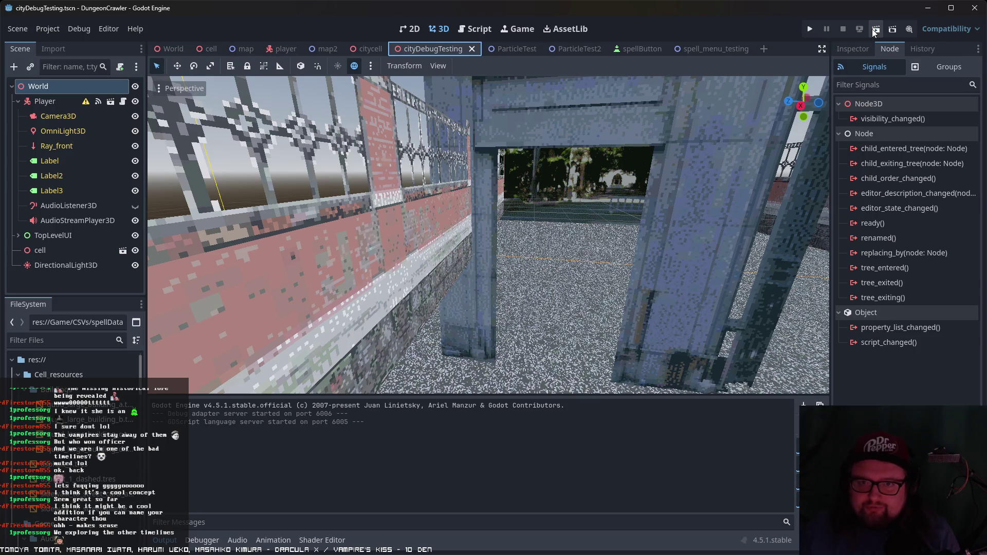
left_click(873, 29)
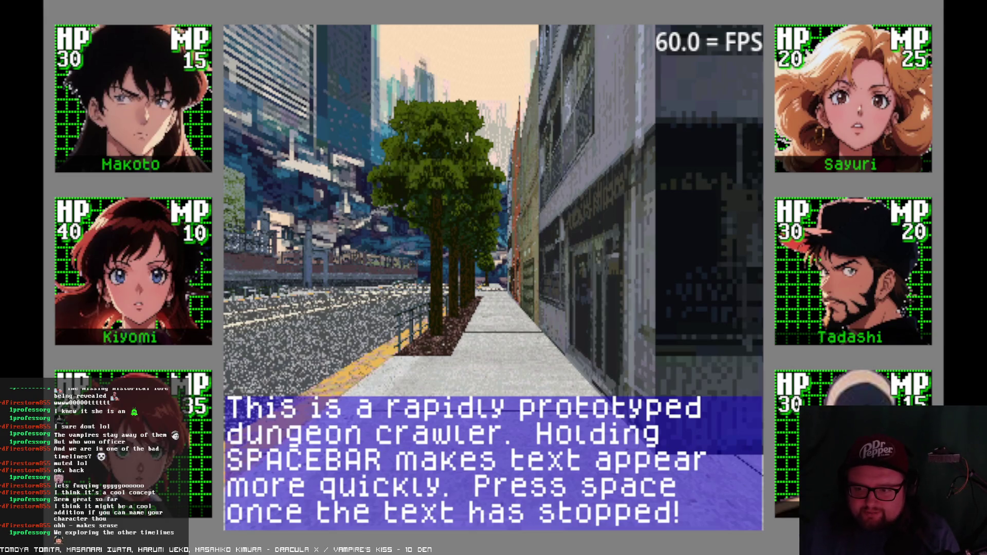
- Dismiss the intro message and look left and right down the street
key("space")
key("Left")
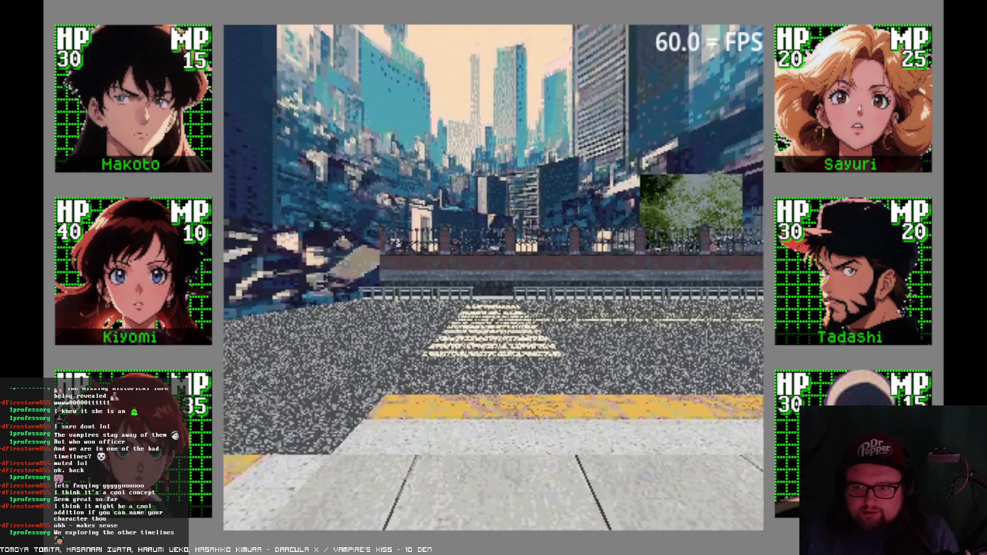
key("Right")
key("Left")
- Open the party menu, browse the Skills and Stats entries, then close it
key("Escape")
key("Right")
key("Right")
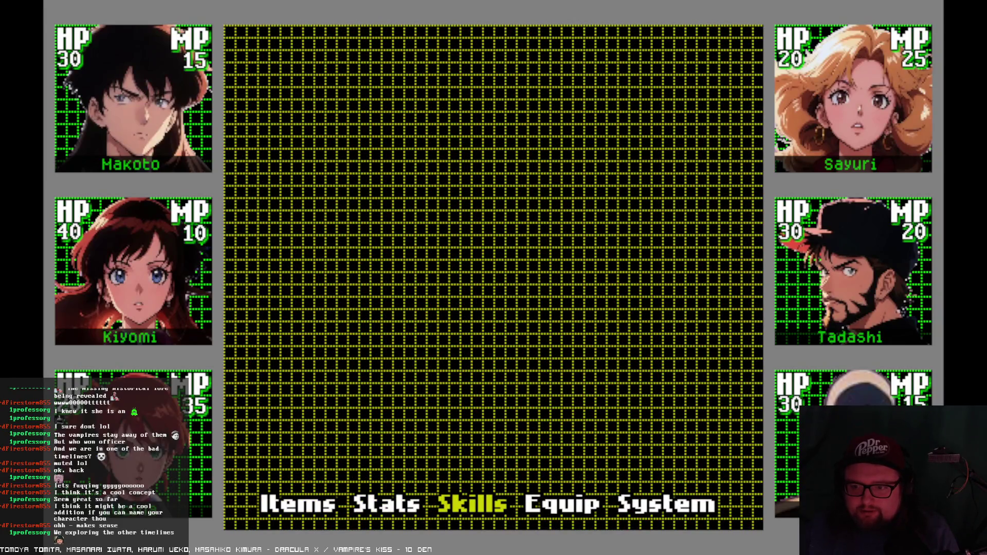
key("Left")
key("Right")
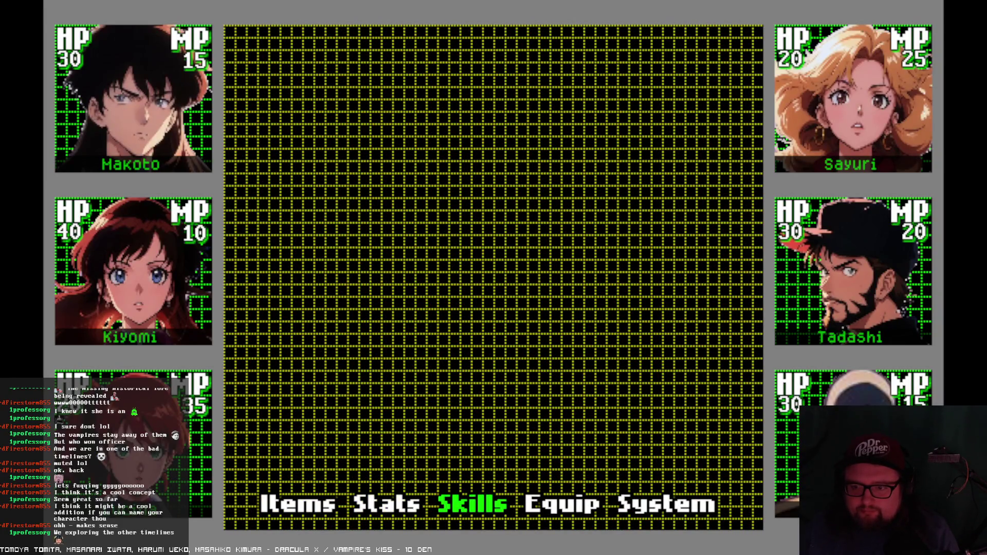
key("Escape")
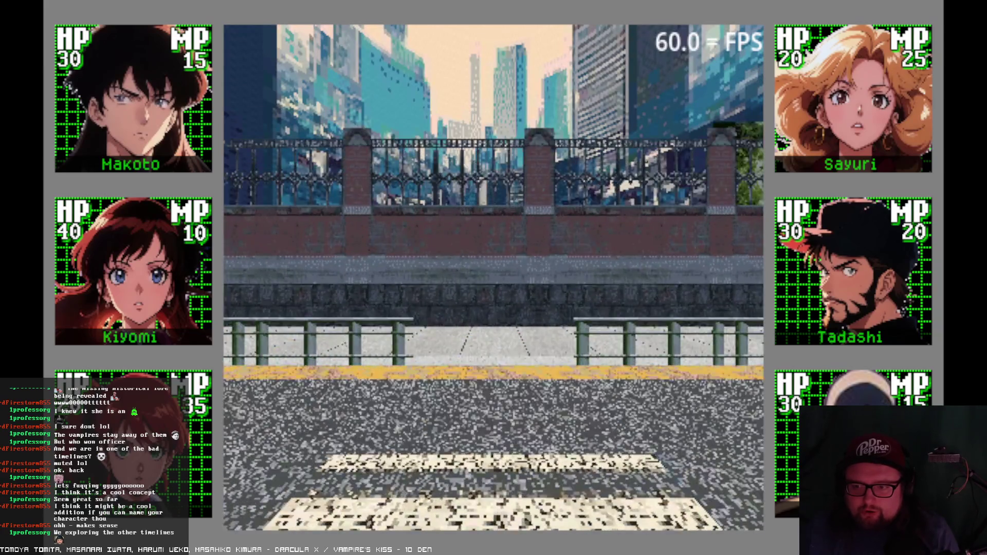
- Walk along the walkway to the road, approach the stone gate, then back away
key("Up")
key("Right")
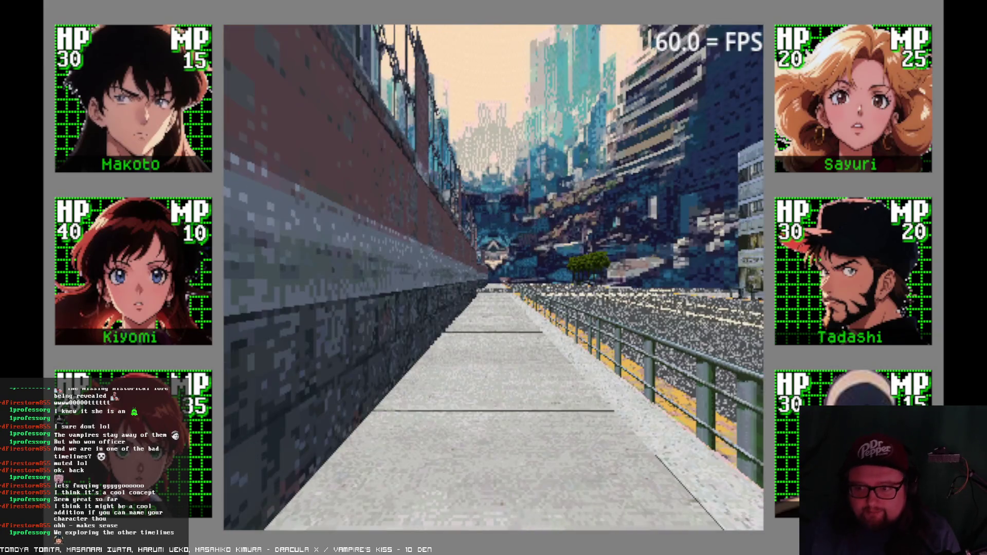
key("Up")
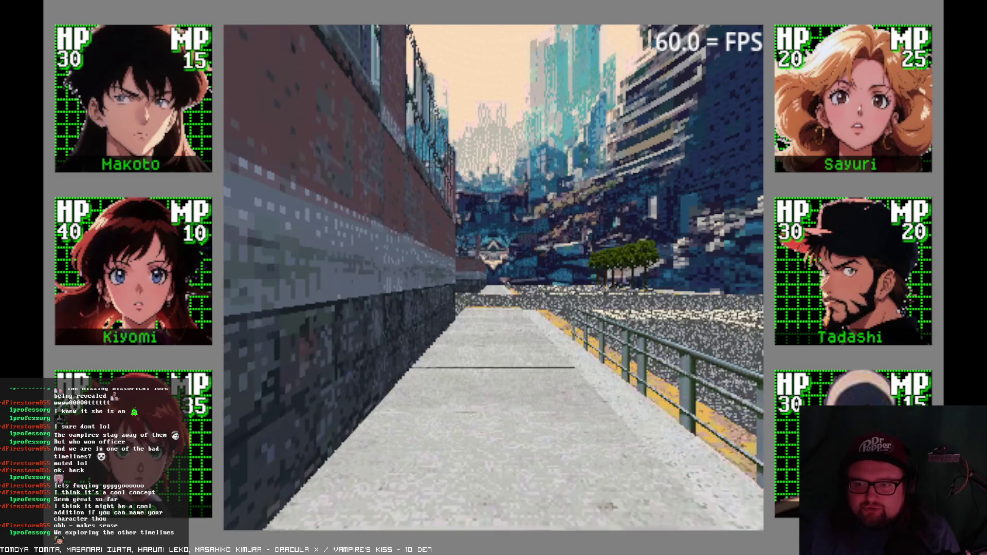
key("Up")
key("Right")
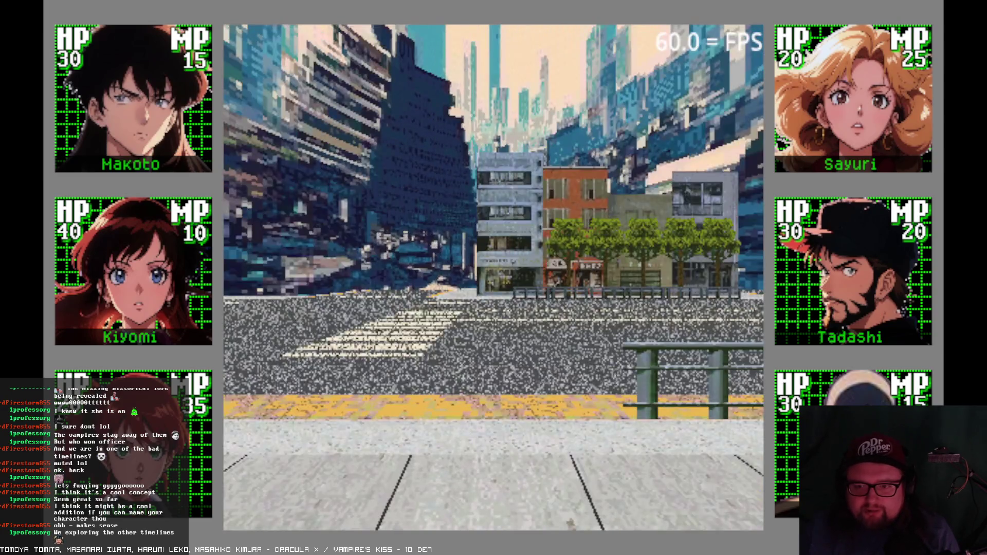
key("Left")
key("Up")
key("Up")
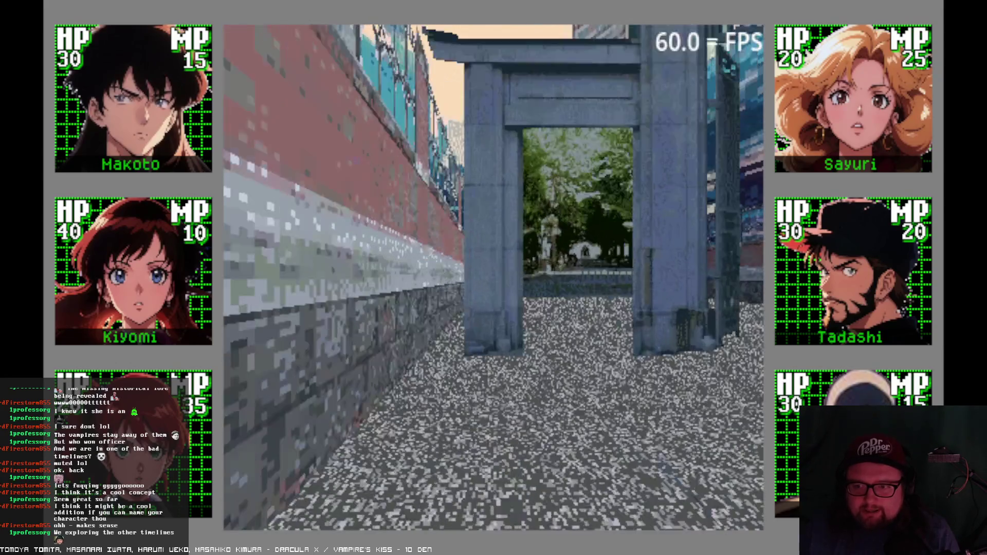
key("Down")
key("Right")
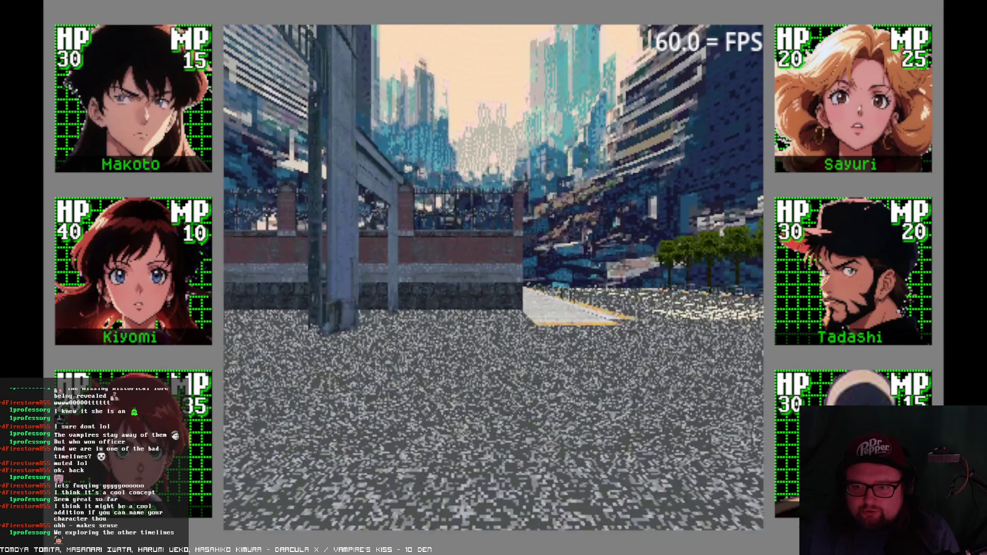
key("Left")
- Walk to the brick fence, cross onto the crosswalk, and head along the cross street
key("Right")
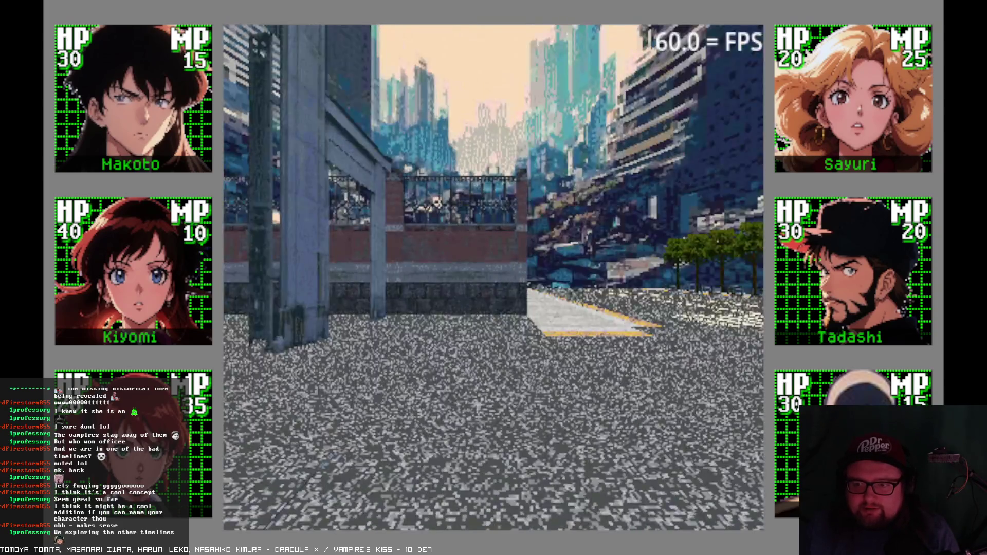
key("Up")
key("Right")
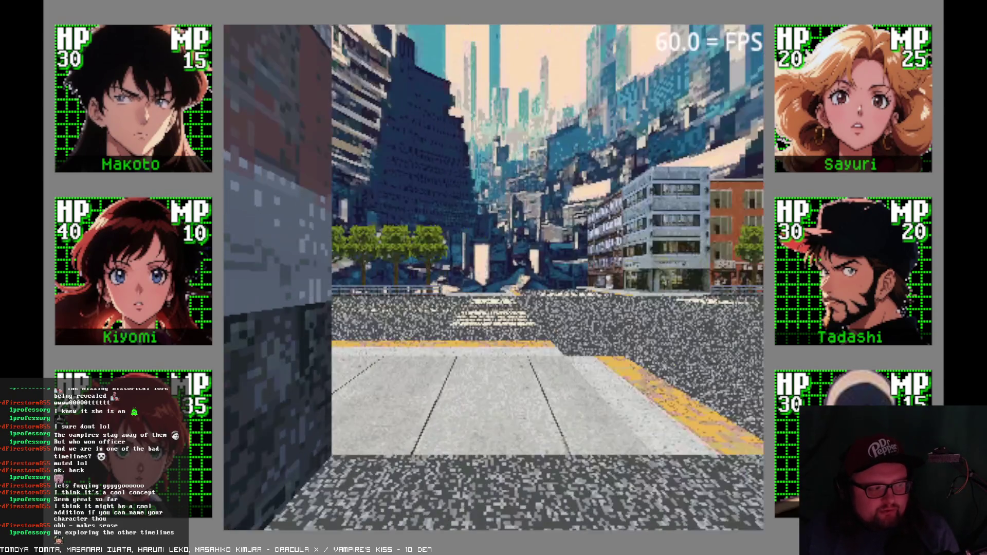
key("Up")
key("Up")
key("Up")
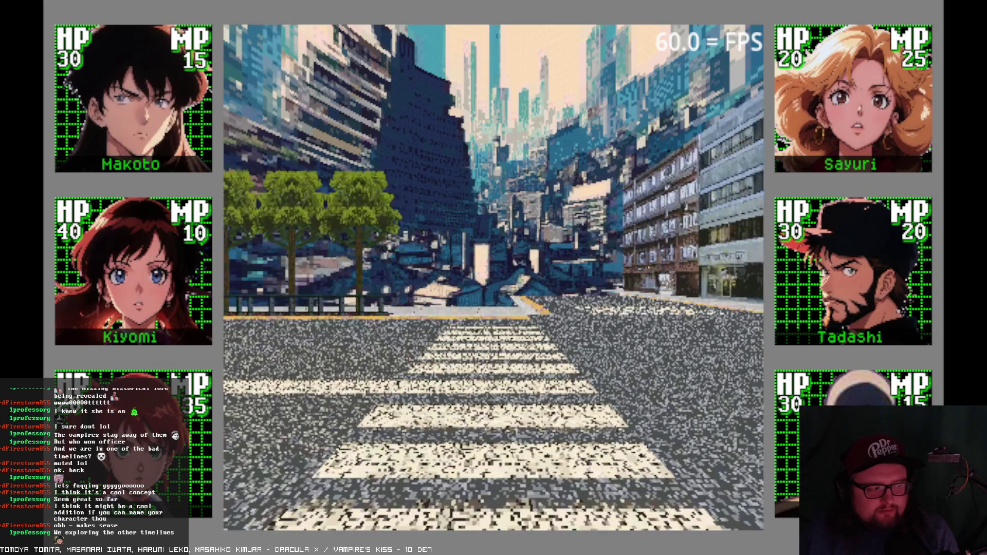
key("Up")
key("Right")
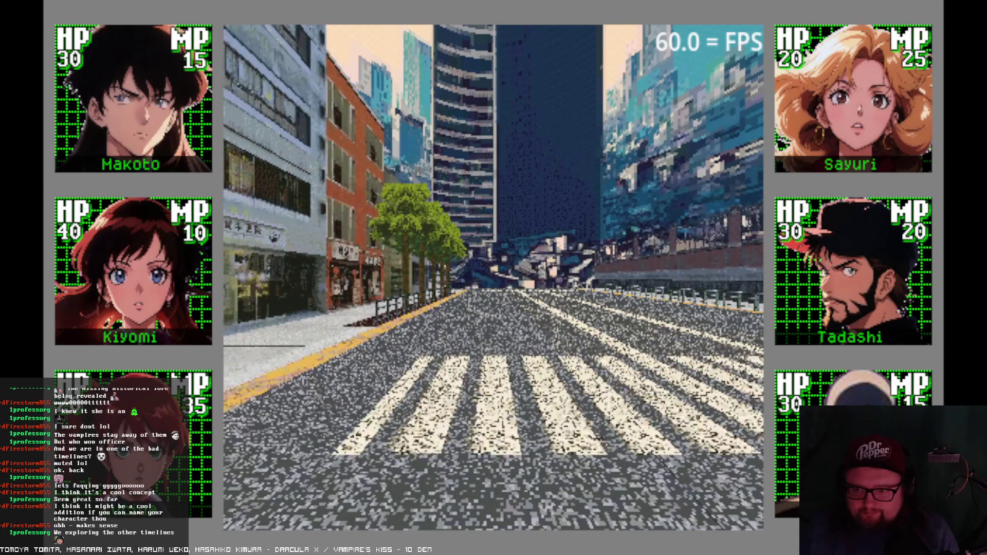
key("Left")
key("Up")
key("Up")
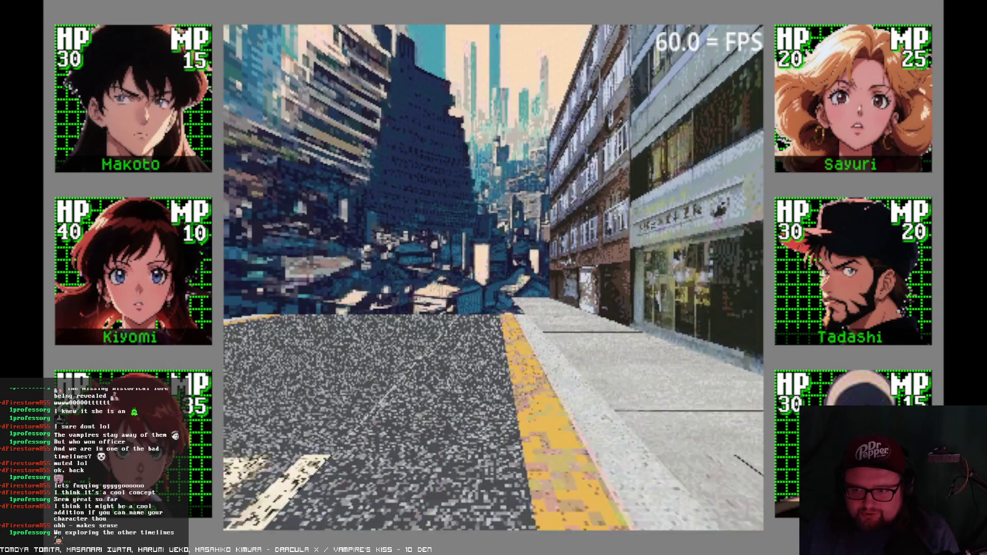
- Pass the storefront and walk the sidewalk past the trees to the road's edge, then open the party menu
key("Right")
key("Right")
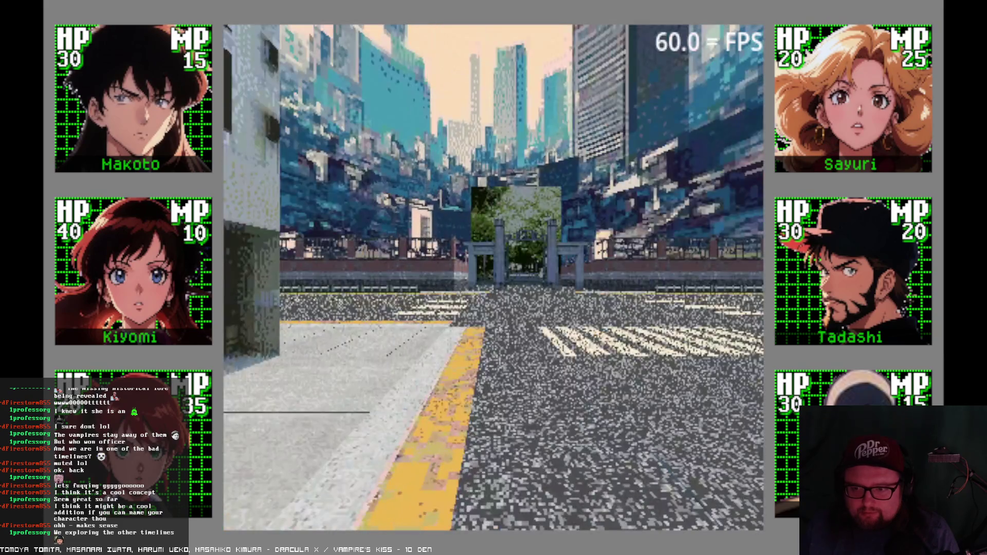
key("Left")
key("Up")
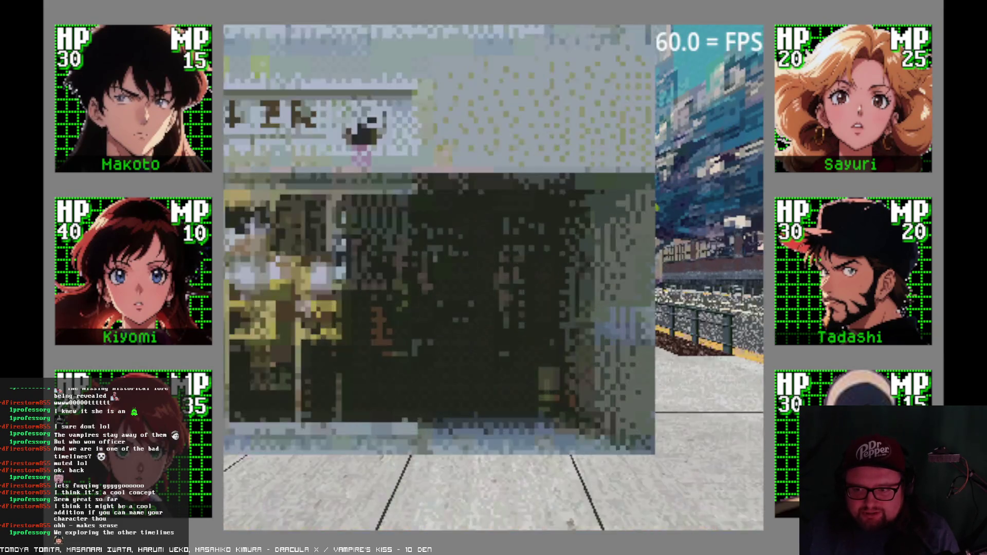
key("Right")
key("Right")
key("Left")
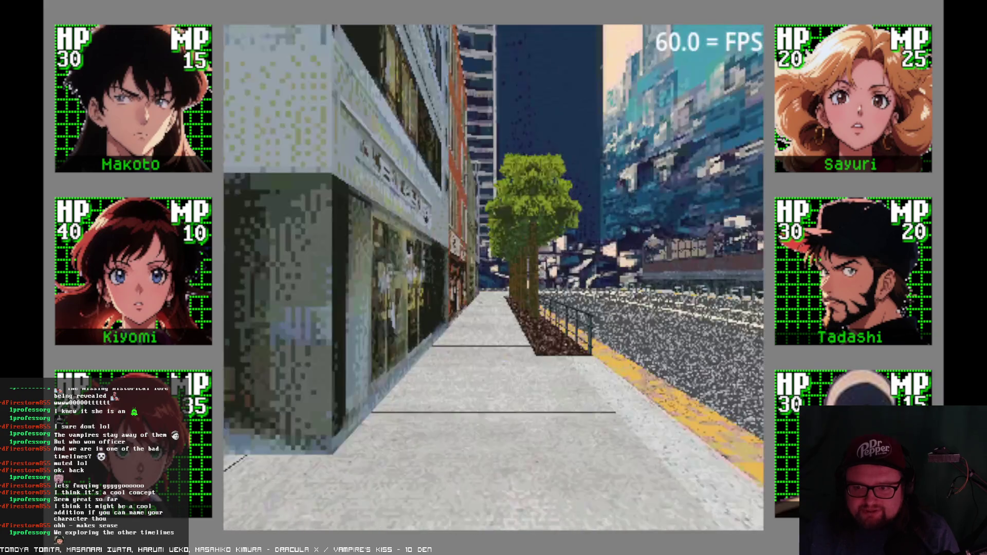
key("Up")
key("Up")
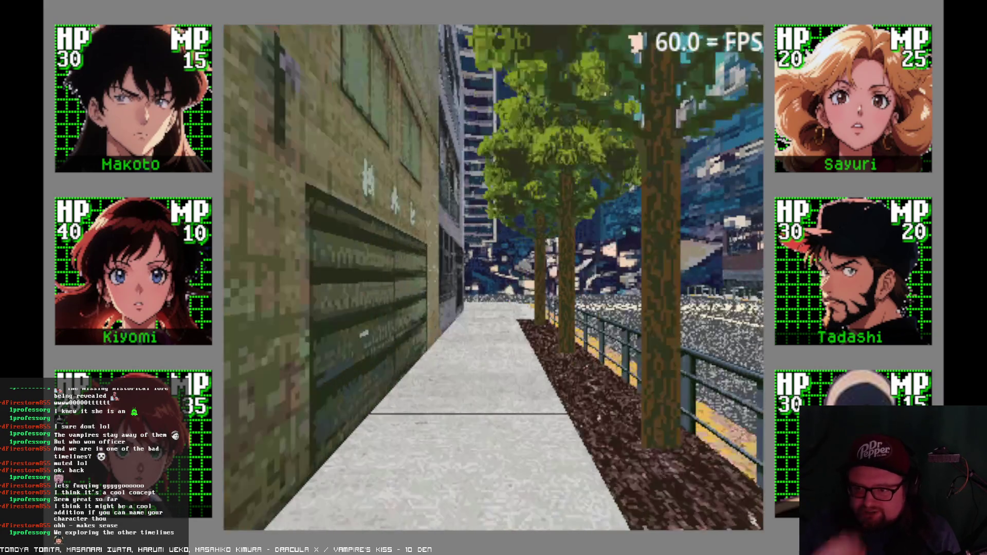
key("Up")
key("Up")
key("Up")
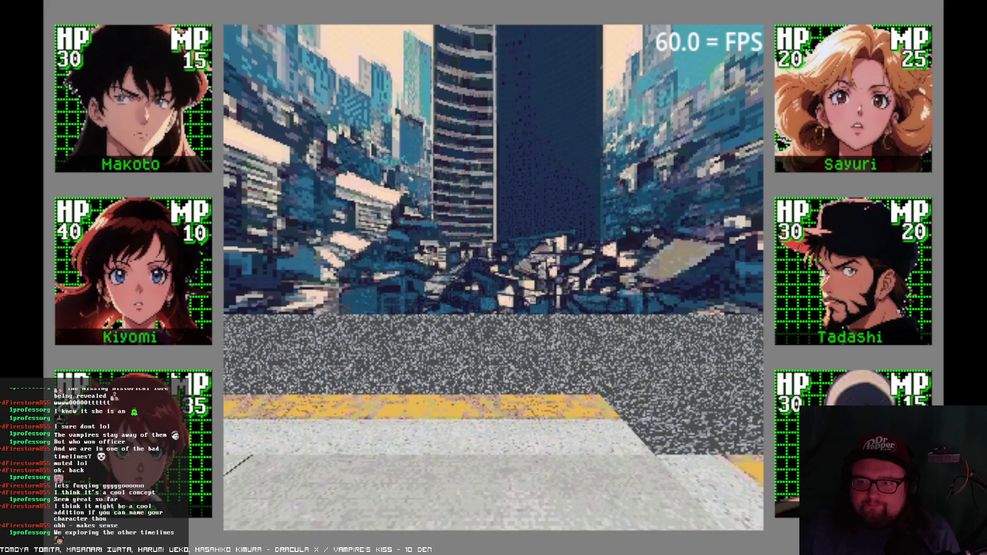
key("Right")
key("Escape")
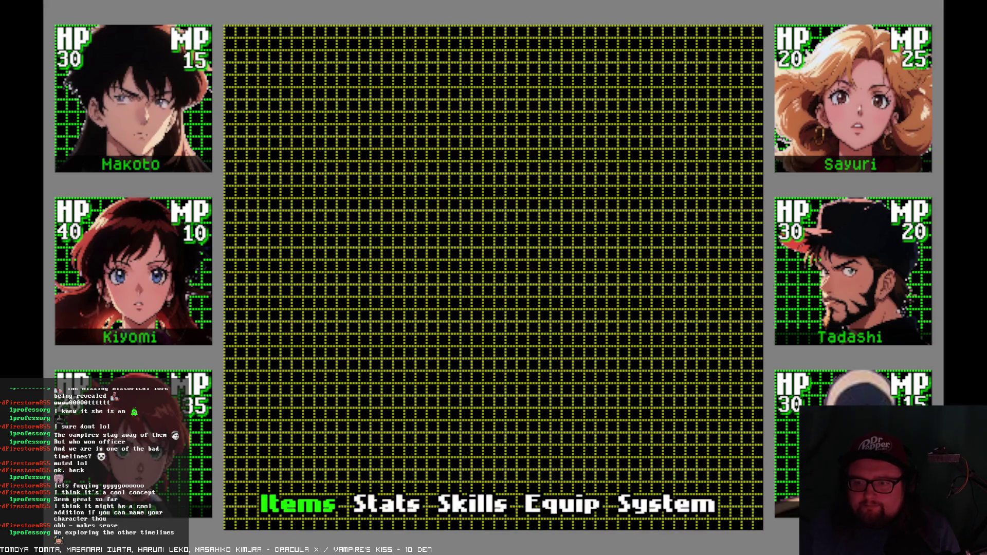
- Peek at the item list, then view stats for Makoto, Kiyomi, Luci, Sayuri and Tadashi
key("Return")
key("Escape")
key("Right")
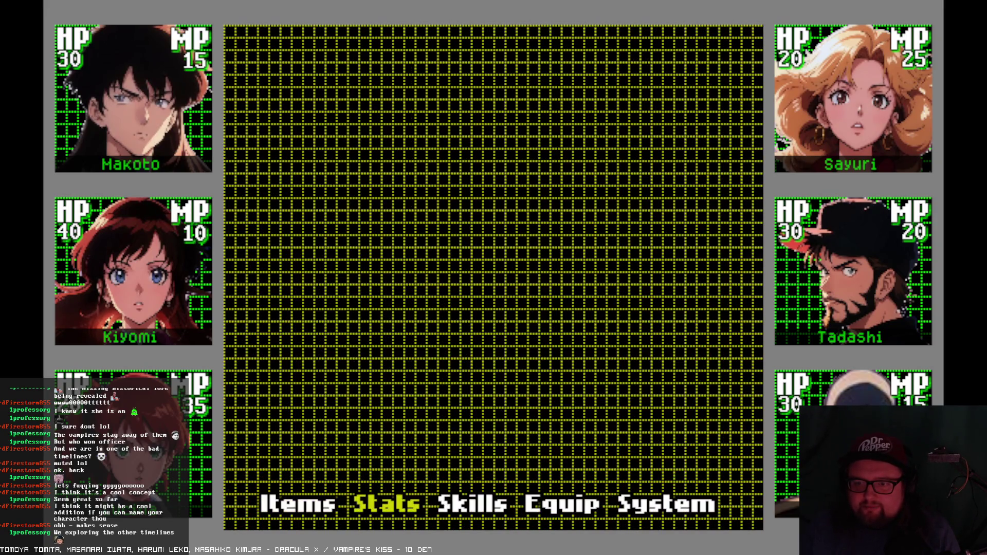
key("Return")
key("Return")
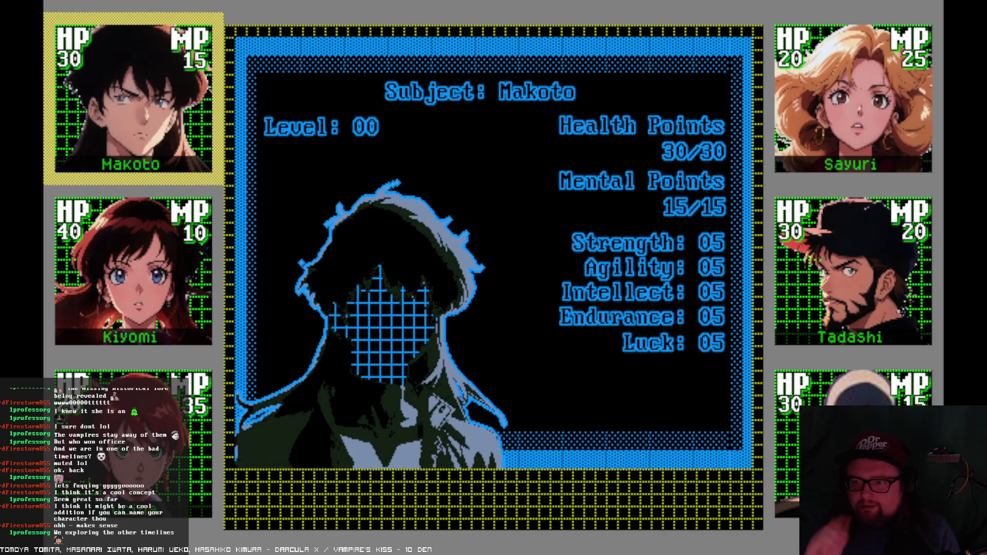
key("Down")
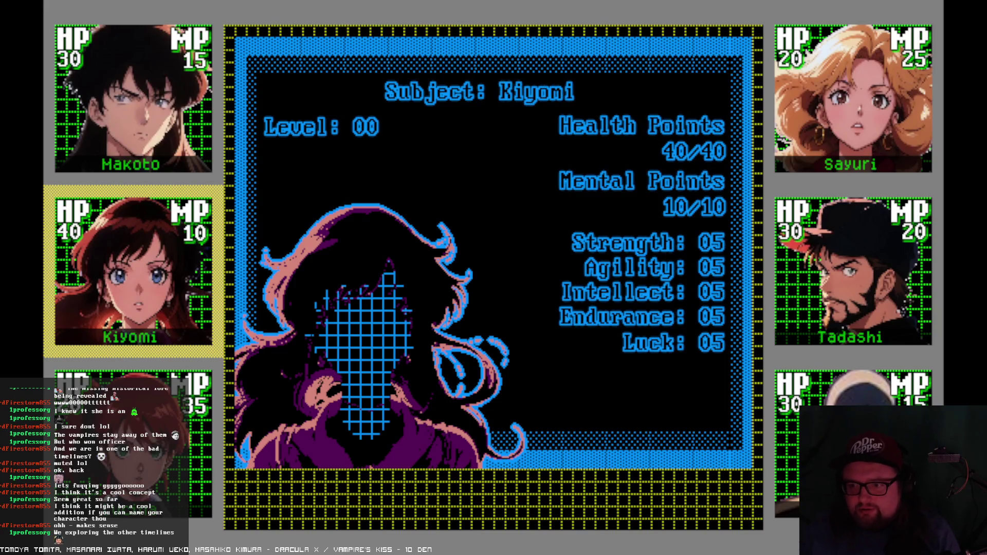
key("Down")
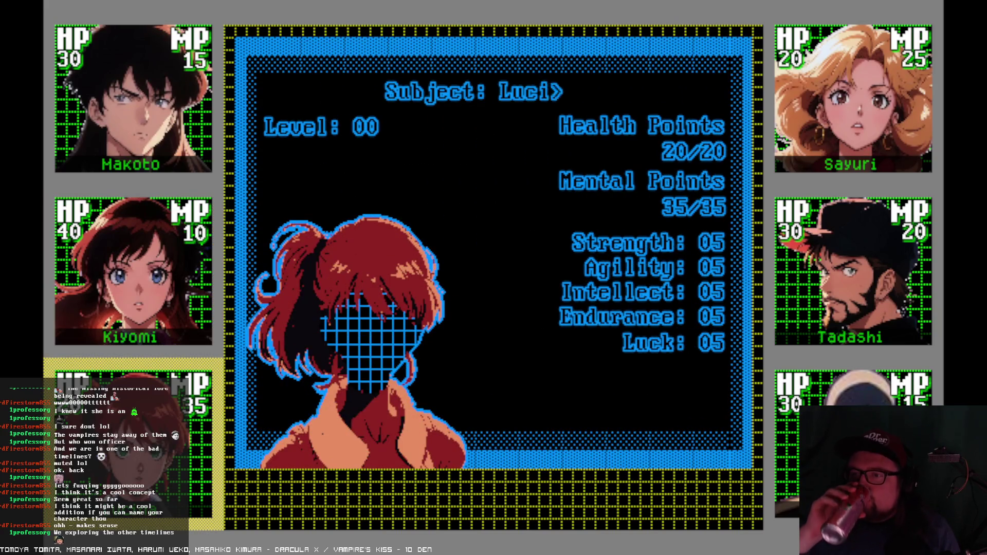
key("Up")
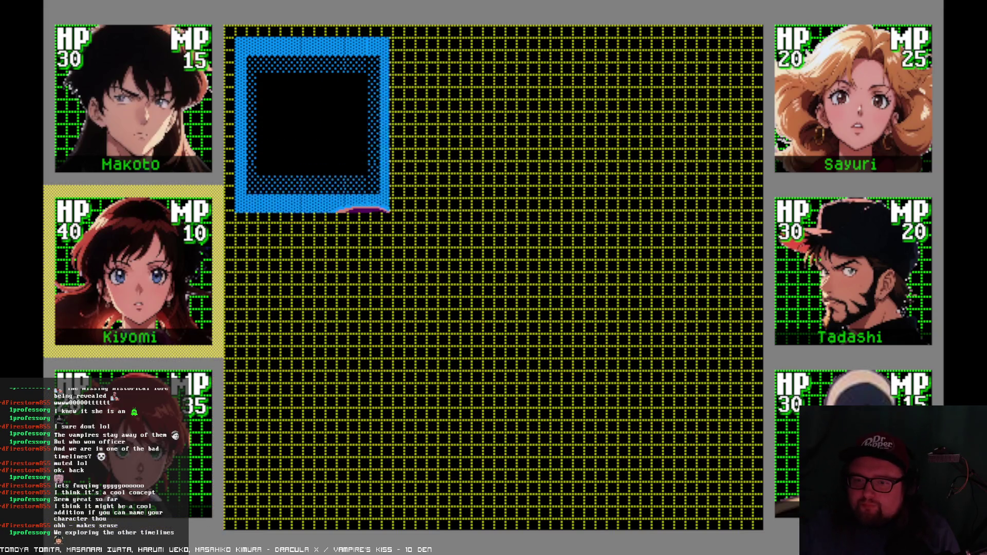
key("Down")
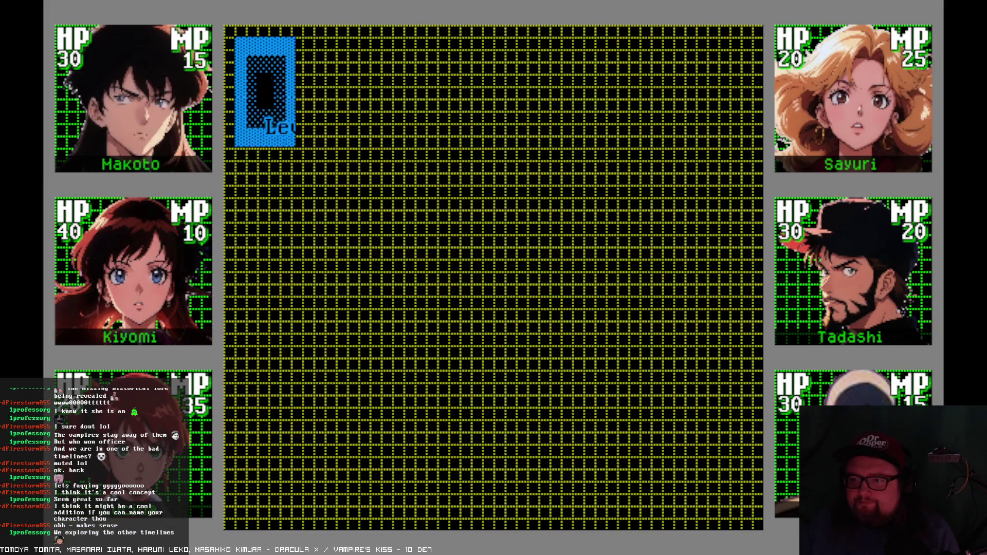
key("Down")
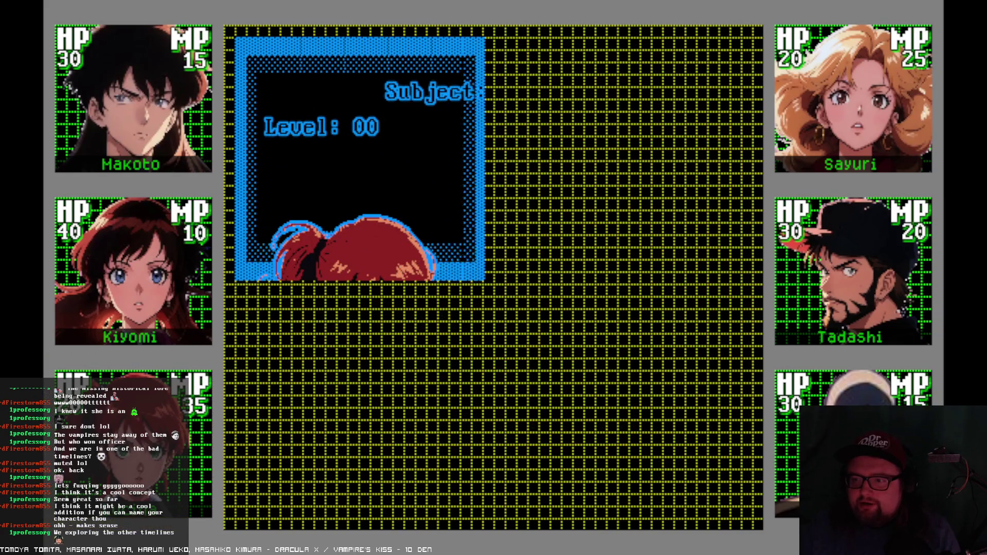
key("Down")
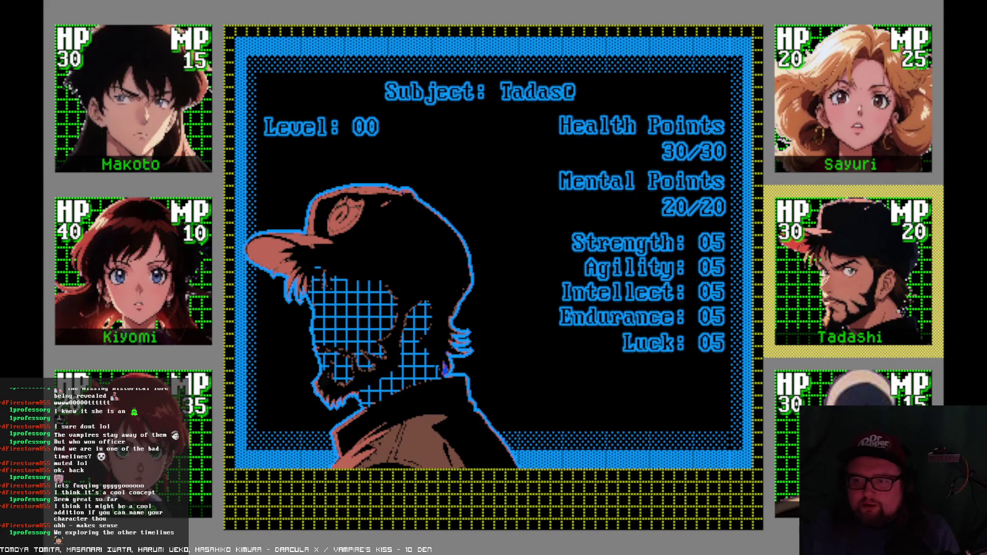
- Close the stats screen and party menu, step forward one tile, and stop the game with F8
key("Escape")
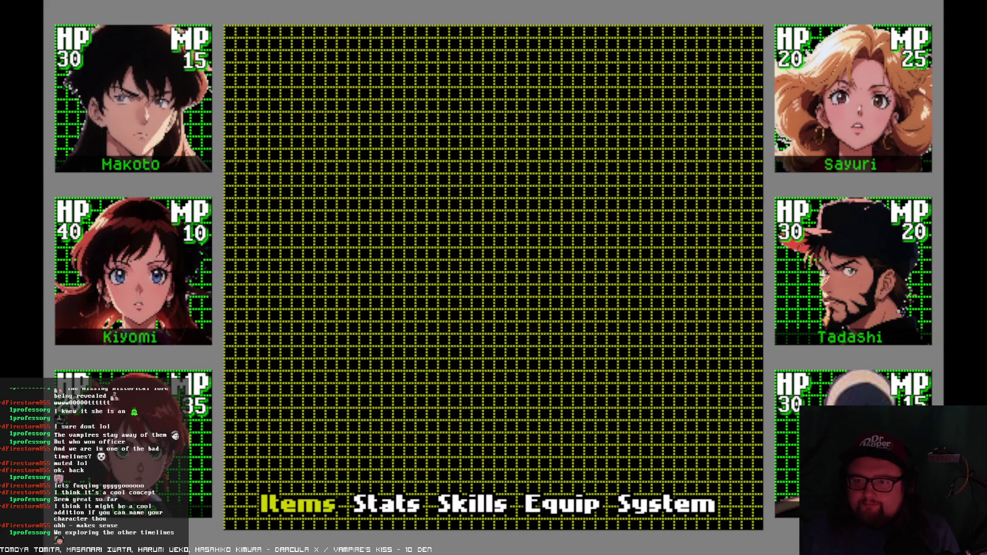
key("Escape")
key("Up")
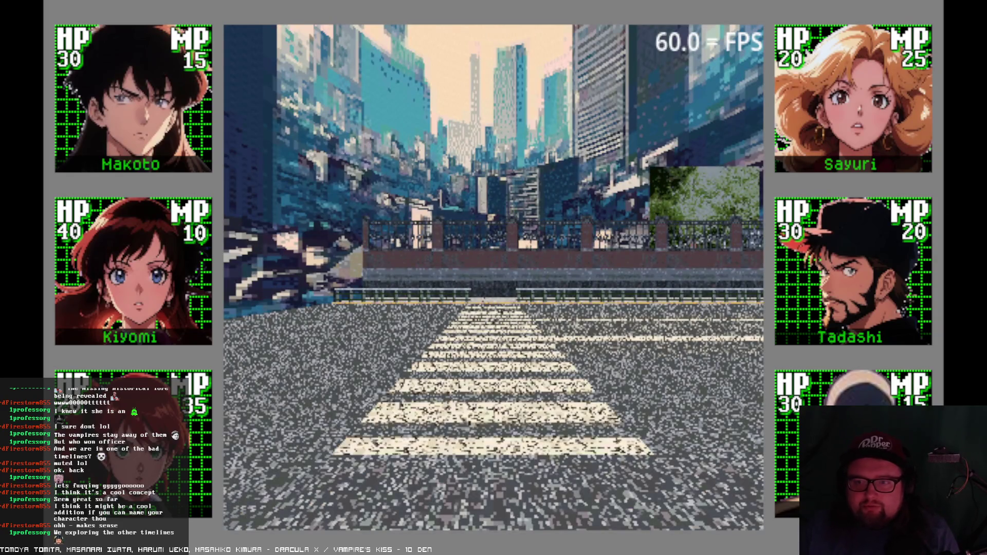
key("F8")
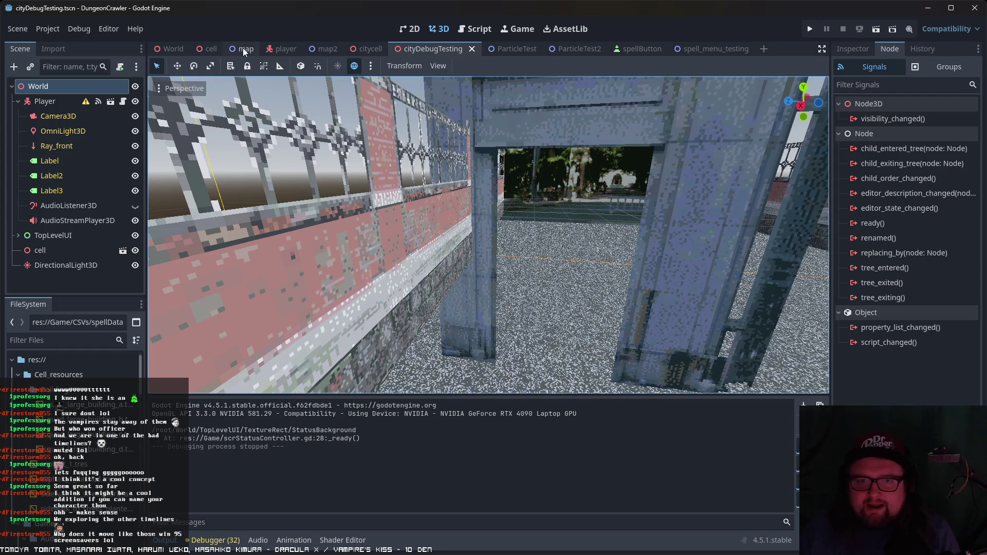
- Look over the map2 and map scenes, inspecting the MapCreator TileMap, then return to the World tab
left_click(172, 49)
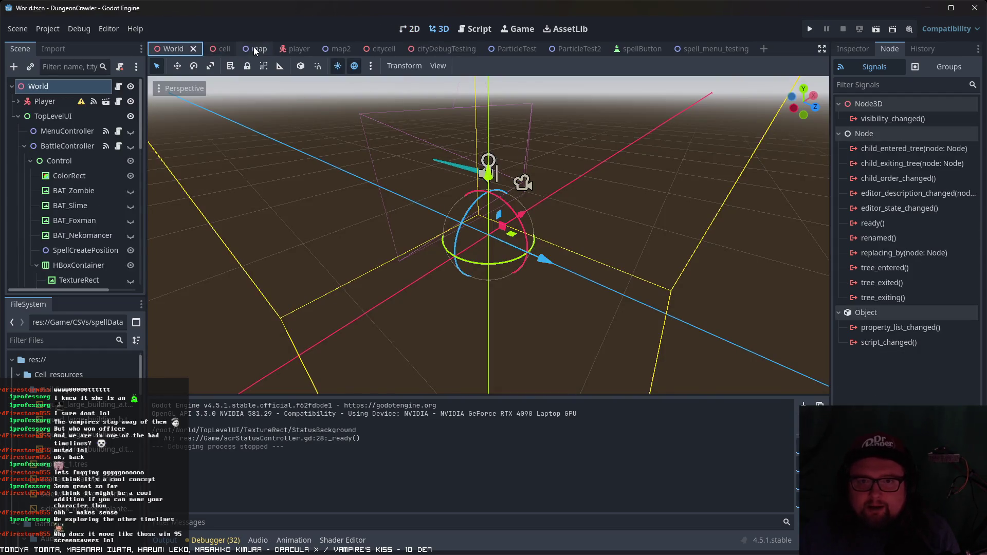
left_click(290, 49)
left_click(327, 49)
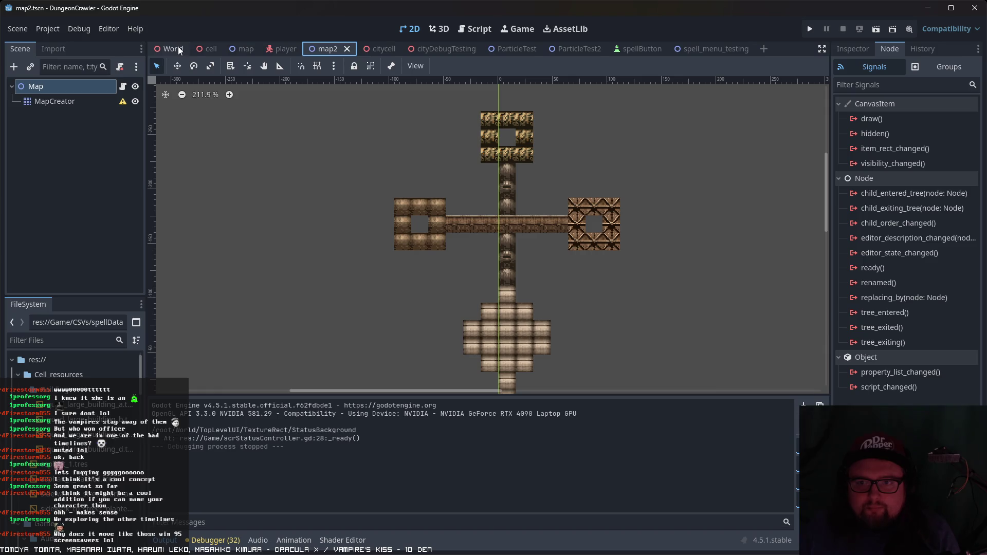
left_click(247, 52)
scroll(564, 255, "down", 2)
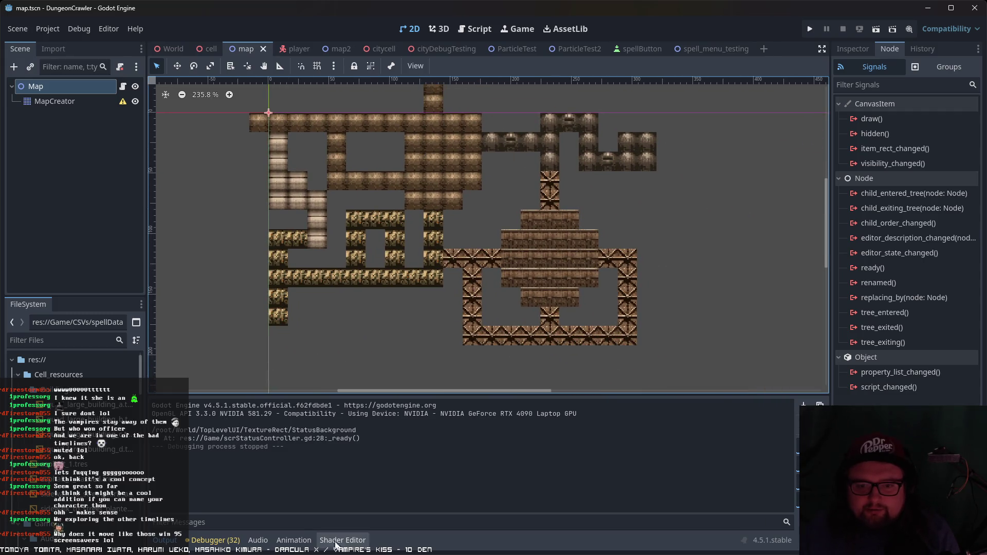
left_click(73, 100)
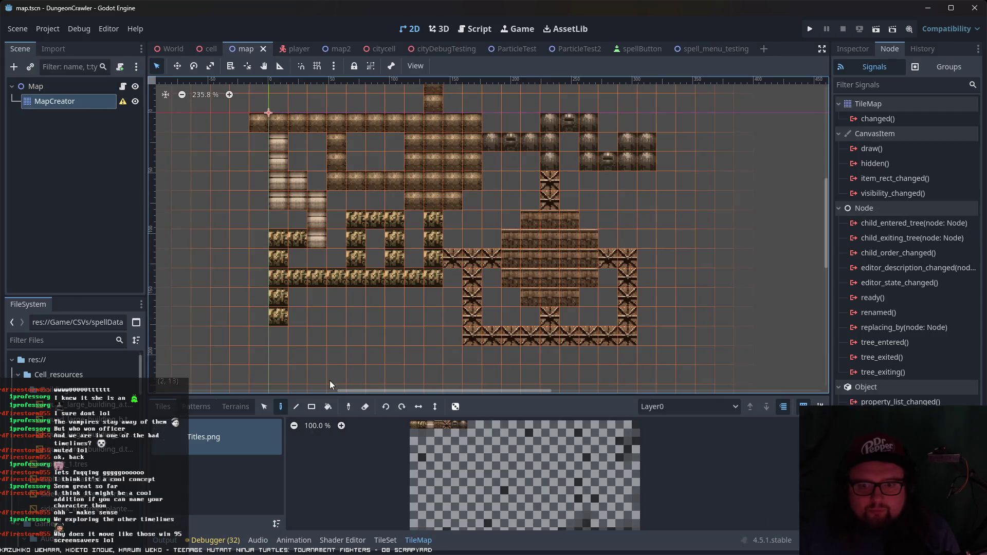
scroll(507, 488, "up", 5)
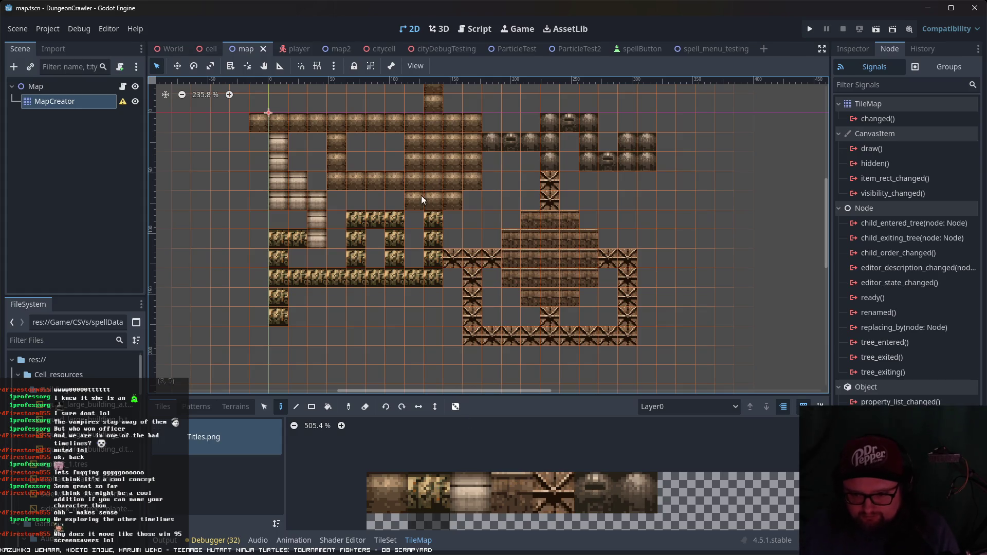
scroll(406, 245, "up", 3)
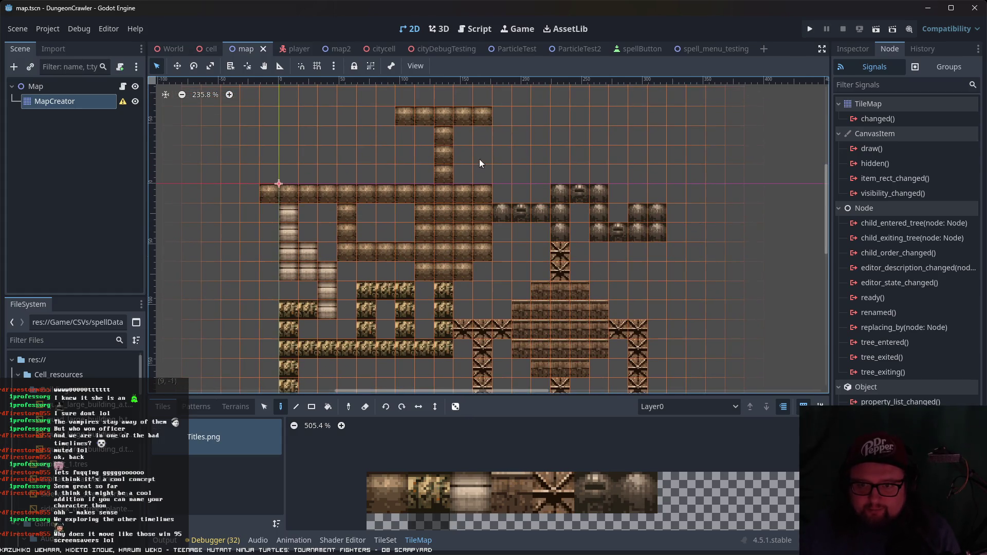
scroll(393, 226, "down", 2)
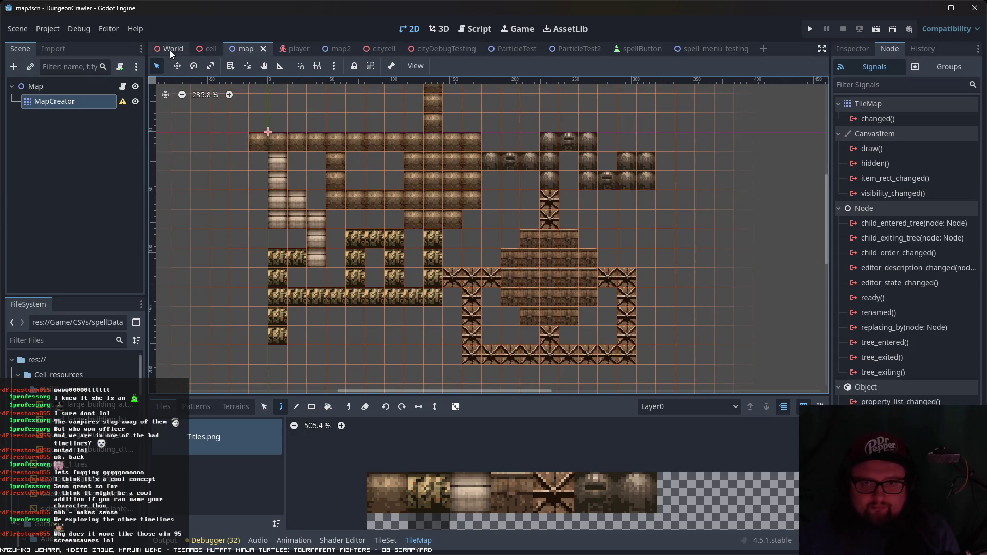
left_click(170, 49)
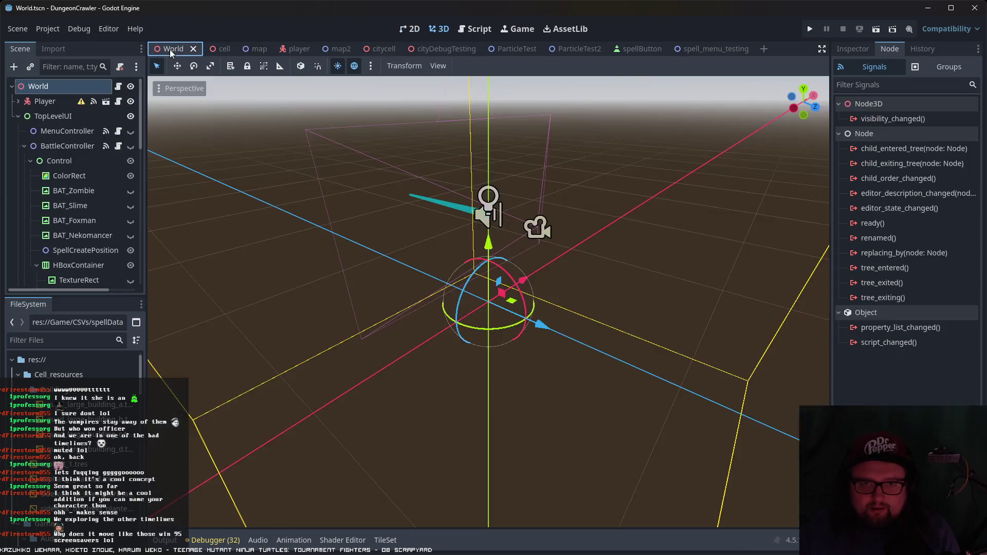
- Select the World root, view its Maps array in the Inspector, and run the project
left_click(59, 103)
left_click(64, 91)
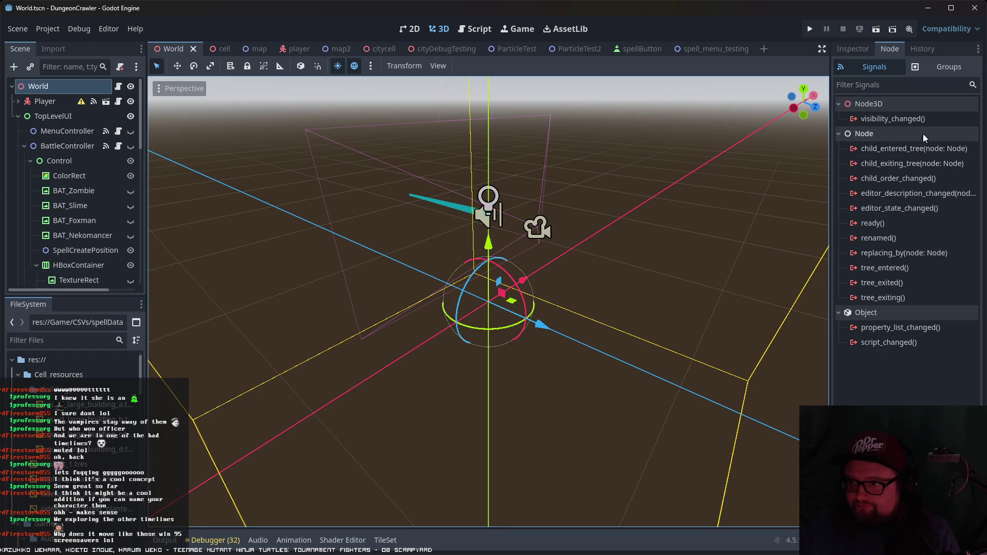
left_click(853, 48)
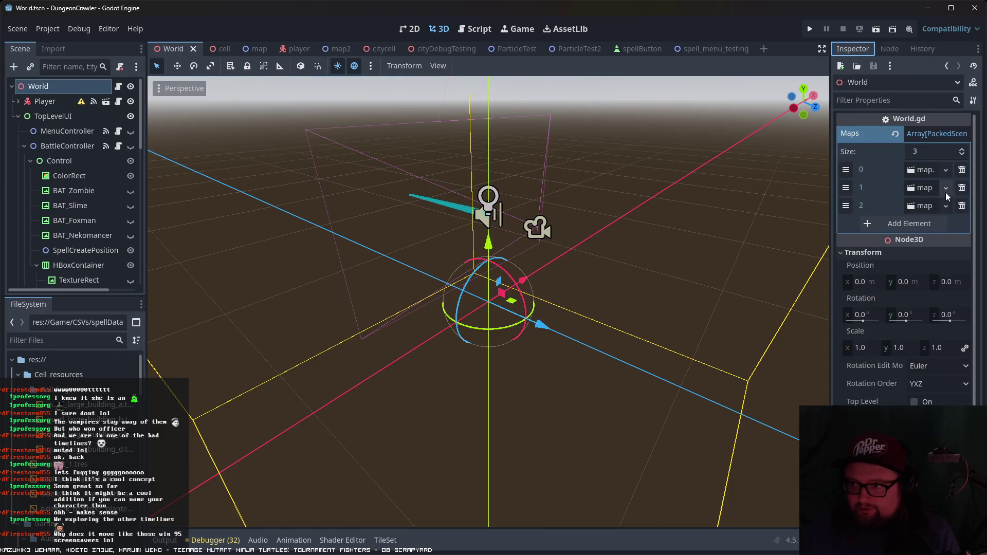
left_click(877, 29)
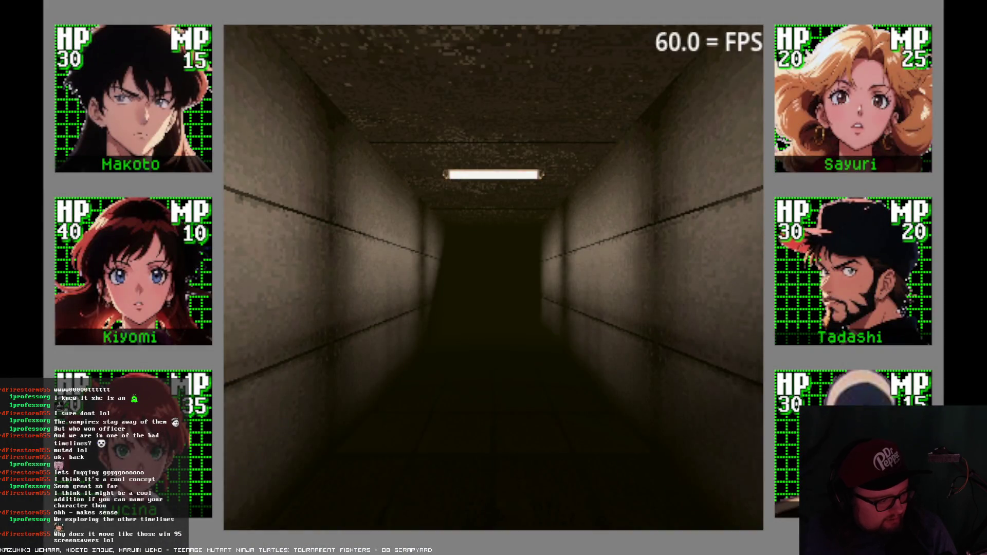
- Walk down the lit dungeon corridor, glancing into side passages, until reaching the junction
key("Up")
key("Up")
key("Up")
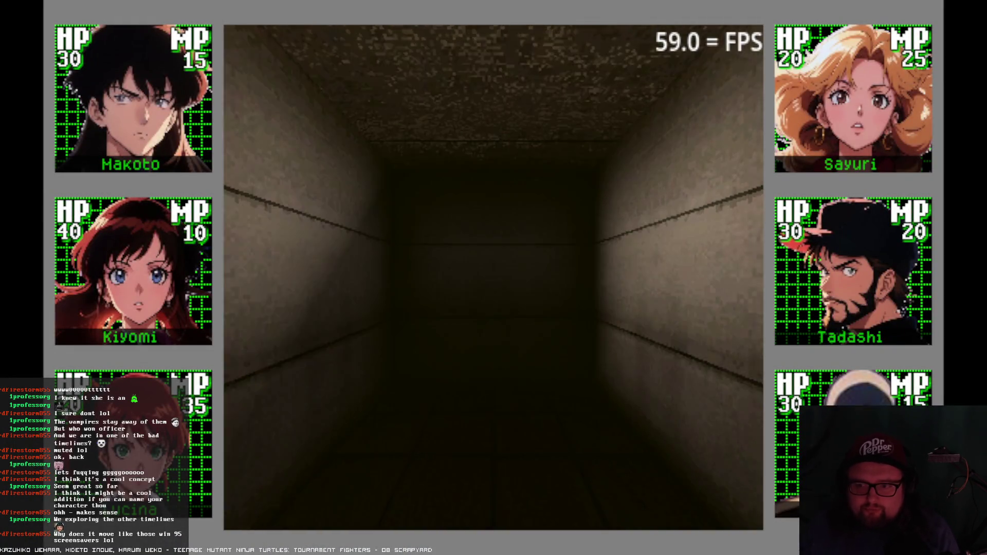
key("Left")
key("Up")
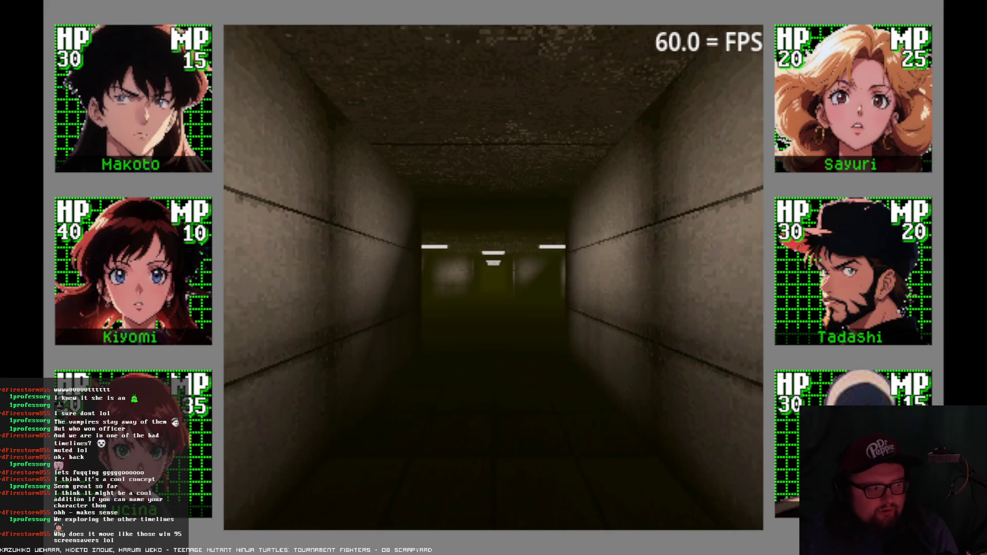
key("Up")
key("Up")
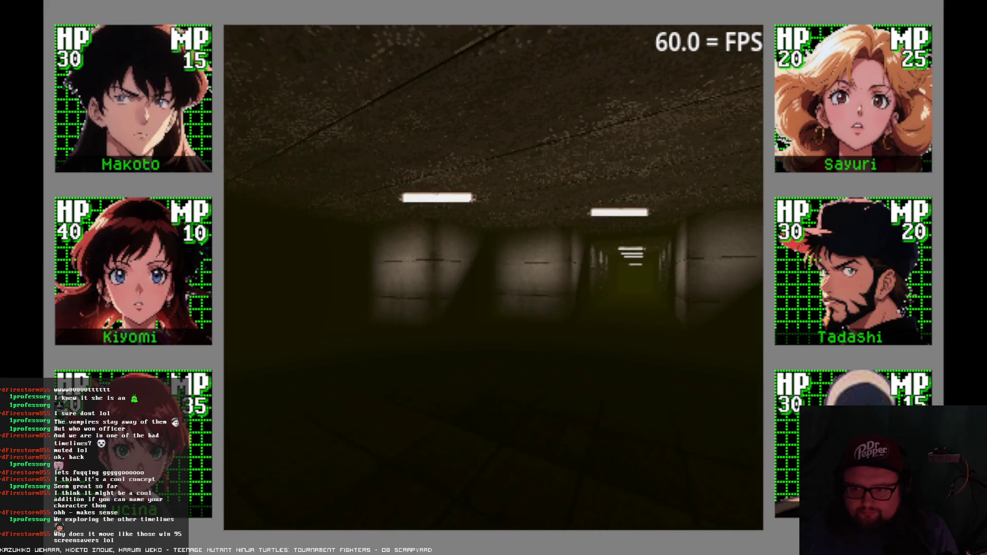
key("Left")
key("Right")
key("Up")
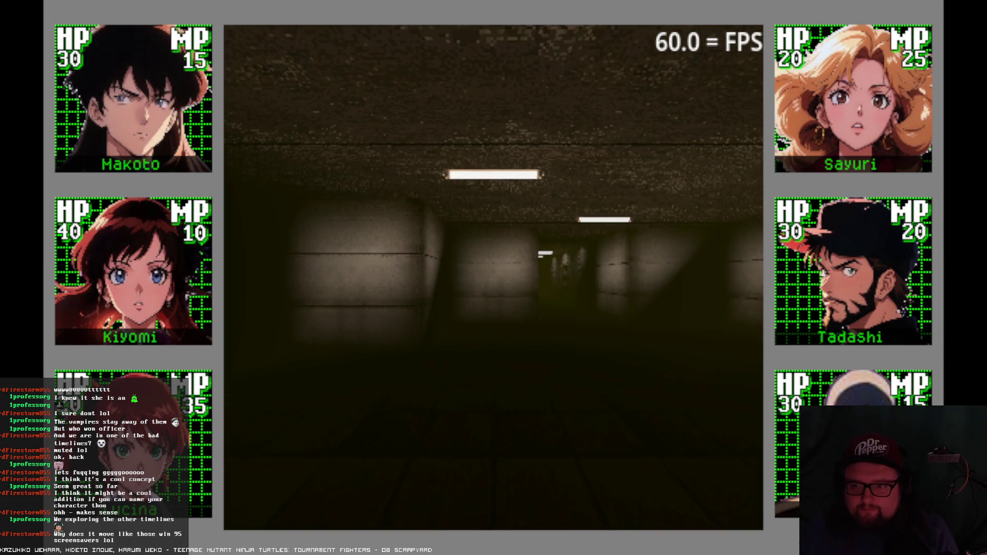
key("Left")
key("Right")
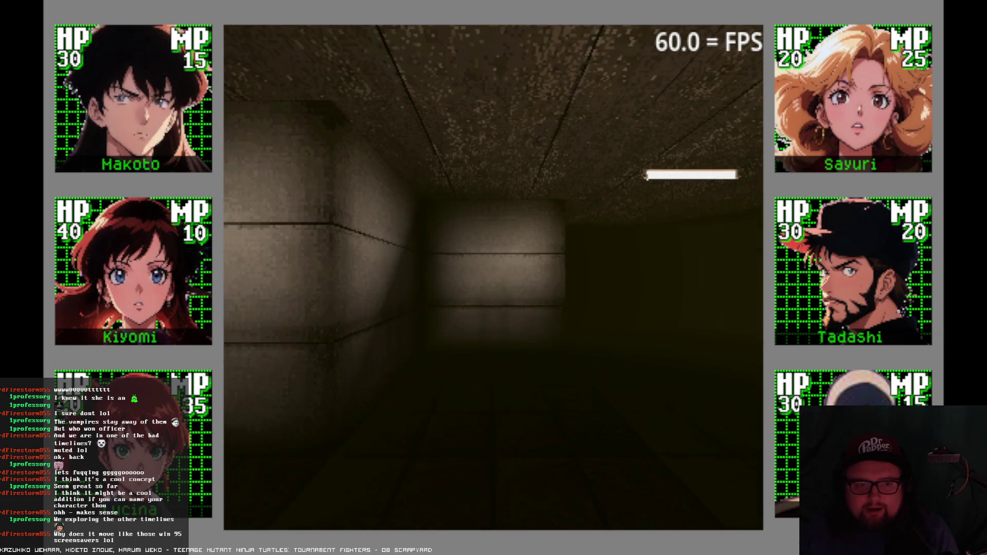
key("Up")
key("Up")
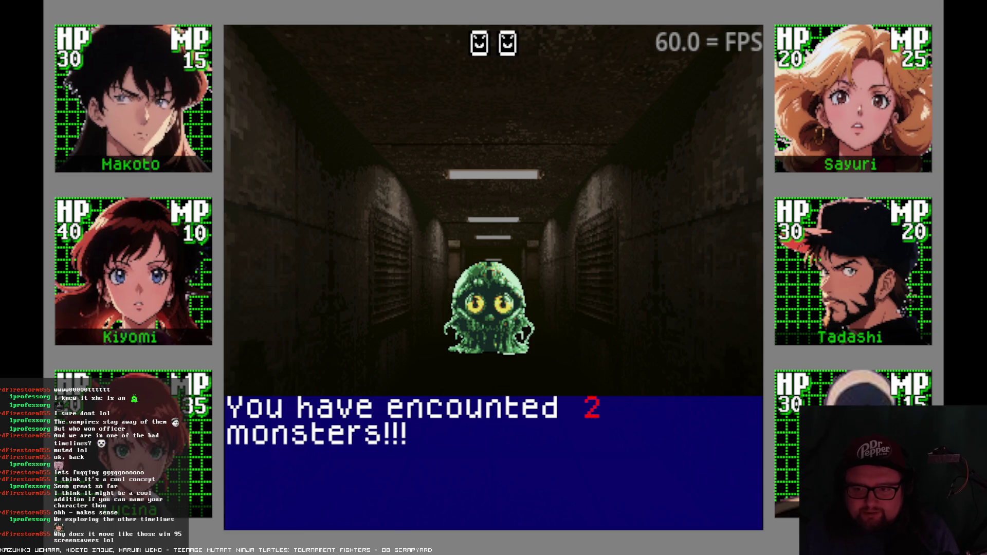
- Dismiss the encounter message and have Makoto cast Ice
key("Return")
key("Right")
key("Right")
key("Left")
key("Return")
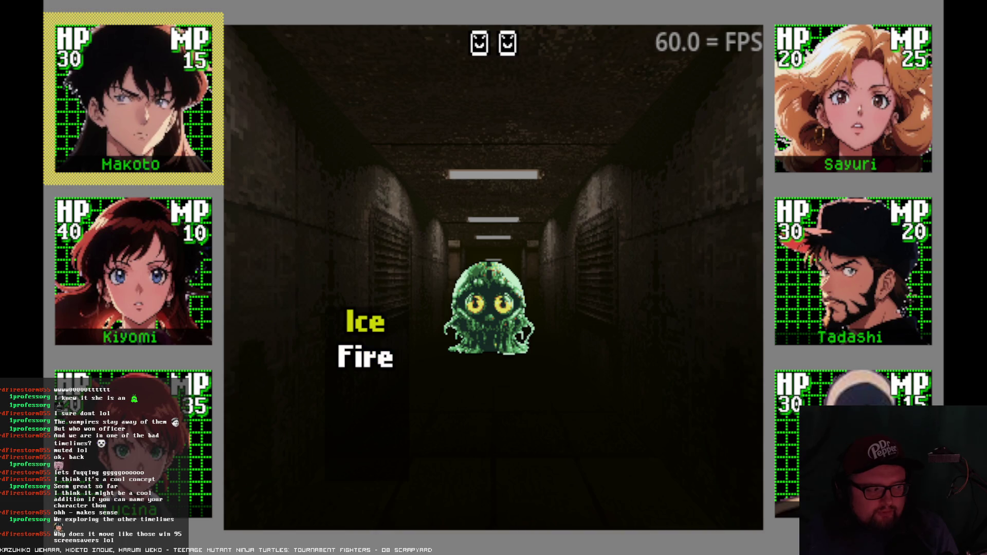
key("Return")
- Choose the Ice skill for Kiyomi
key("Right")
key("Right")
key("Left")
key("Left")
key("Right")
key("Right")
key("Right")
key("Right")
key("Right")
key("Left")
key("Left")
key("Left")
key("Left")
key("Right")
key("Return")
key("Down")
key("Up")
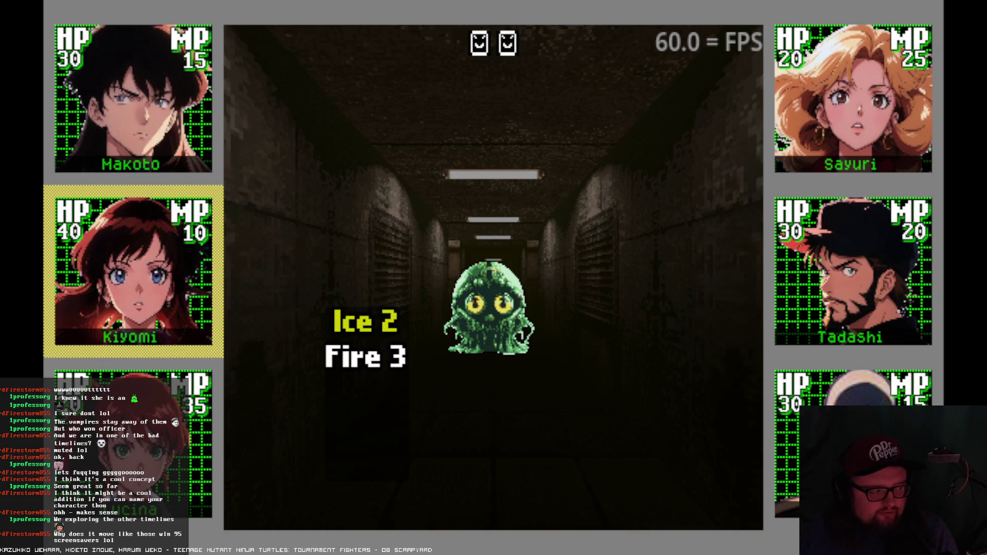
key("Return")
- Assign Fire 2 to the next party member and Fire to Sayuri
key("Right")
key("Return")
key("Down")
key("Return")
key("Right")
key("Return")
key("Up")
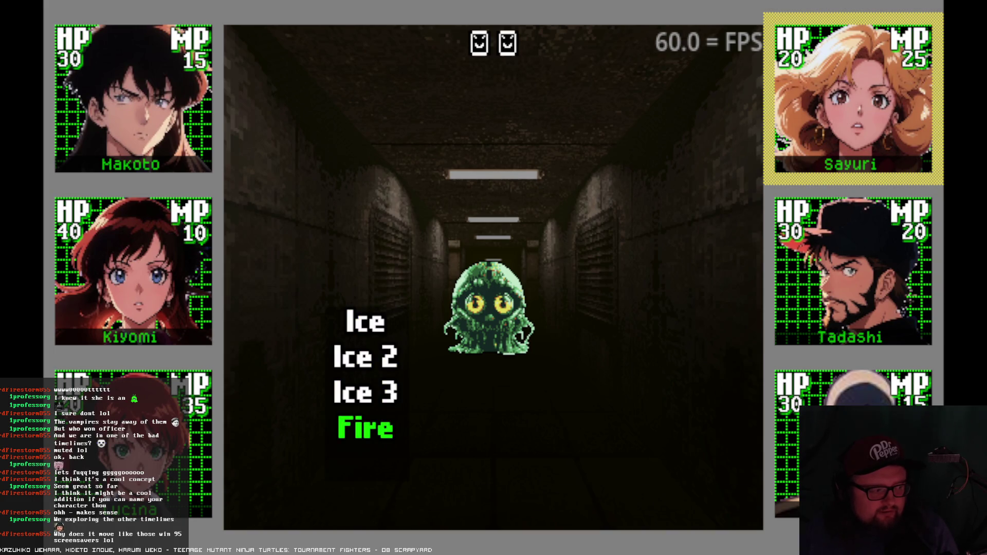
key("Return")
- Open Tadashi's skill list, then close the Godot editor window
key("Right")
key("Return")
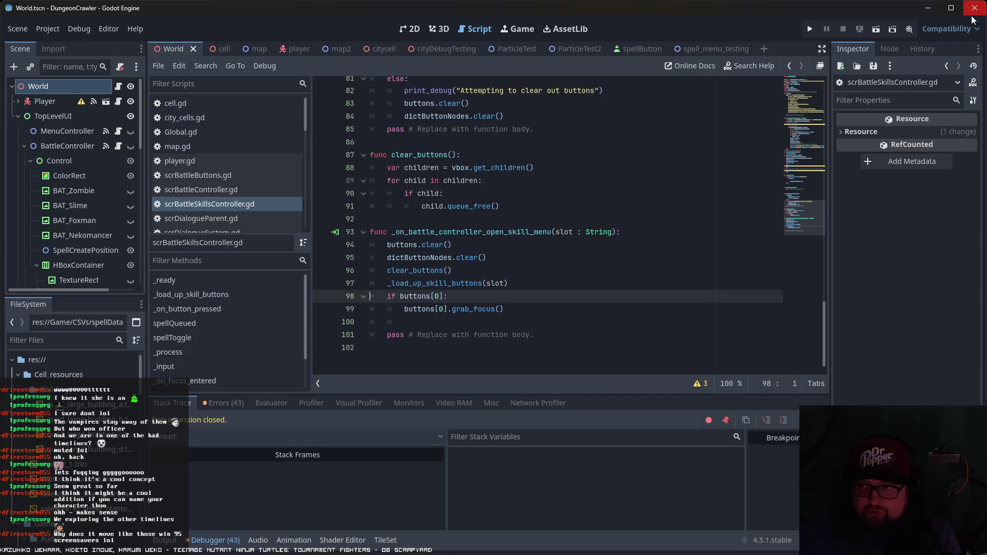
left_click(973, 13)
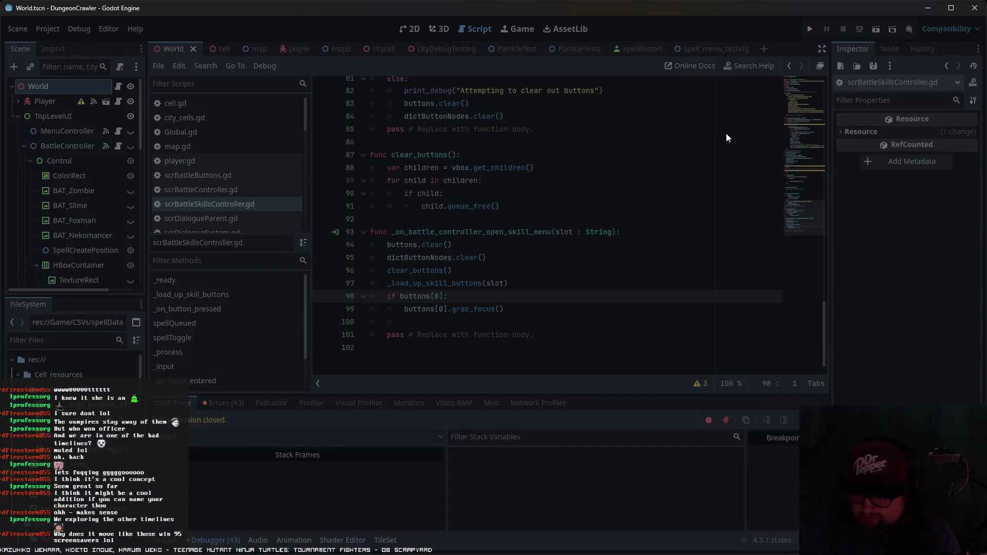
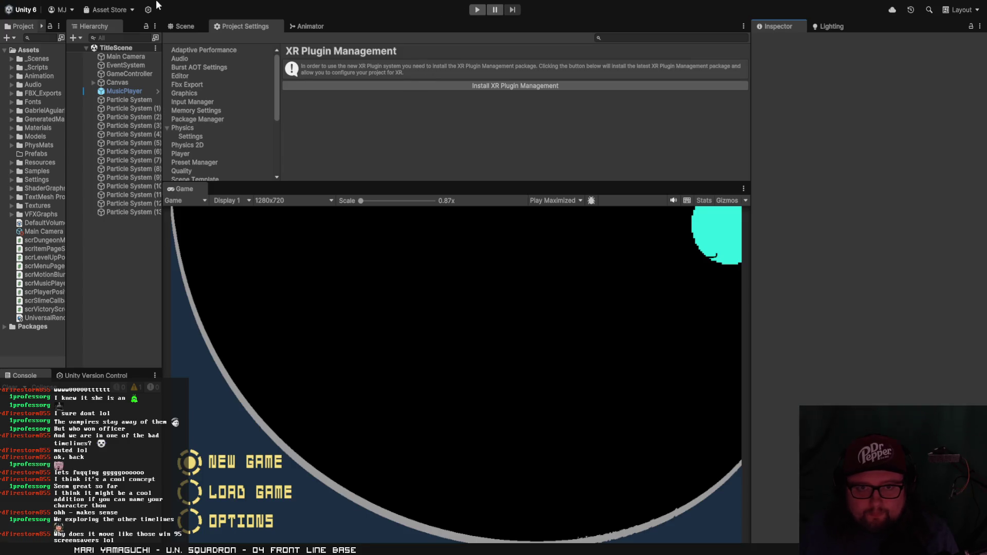
- Launch Soul Seeker Story in maximized Play mode and choose Load Game on the title menu
left_click(478, 9)
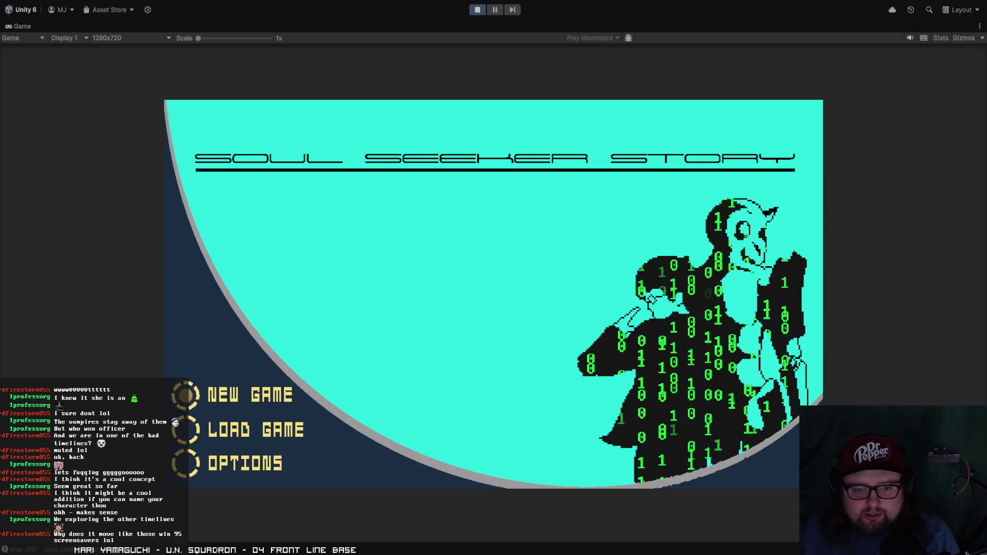
left_click(255, 430)
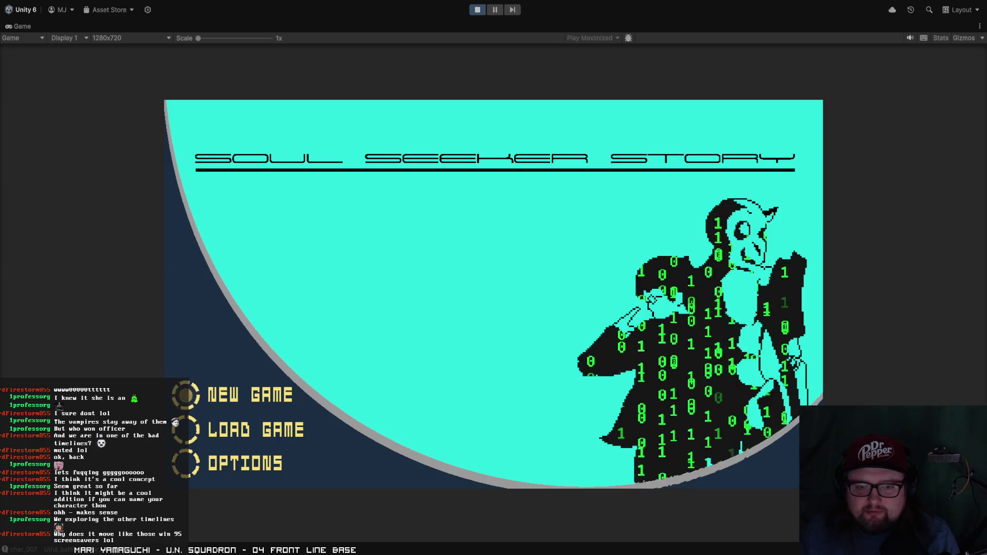
- Enter the dungeon, walk the character around with WASD, and bring up the pause menu
key("Return")
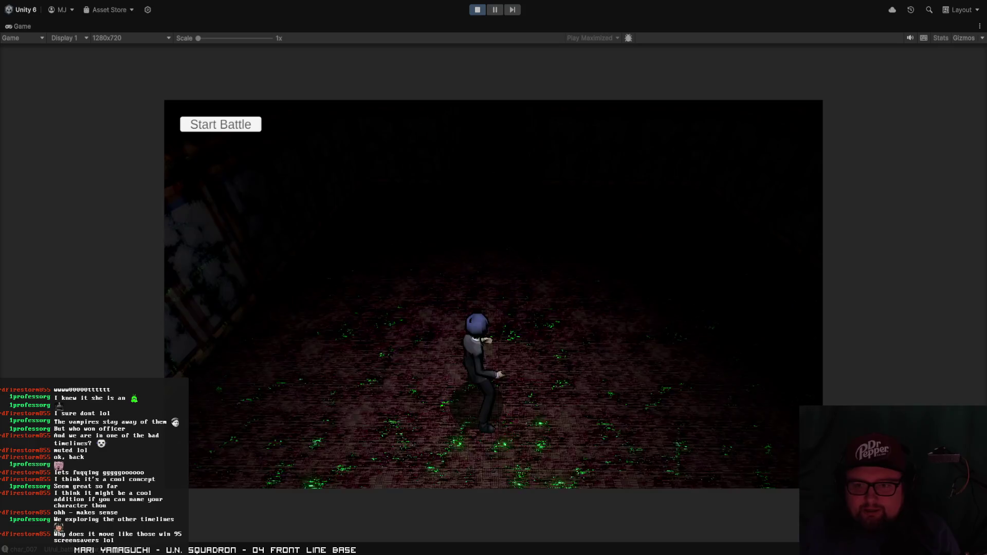
key("w")
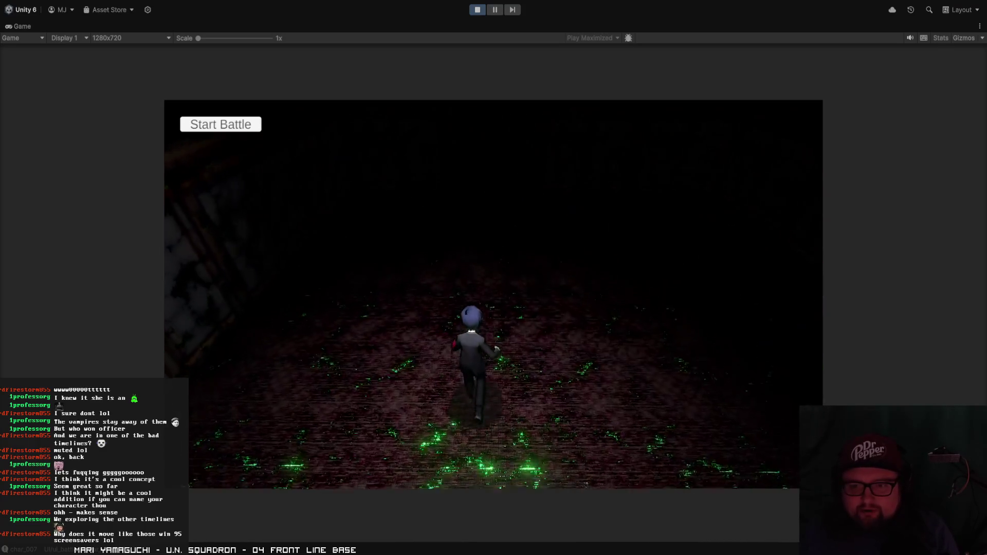
key("d")
key("s")
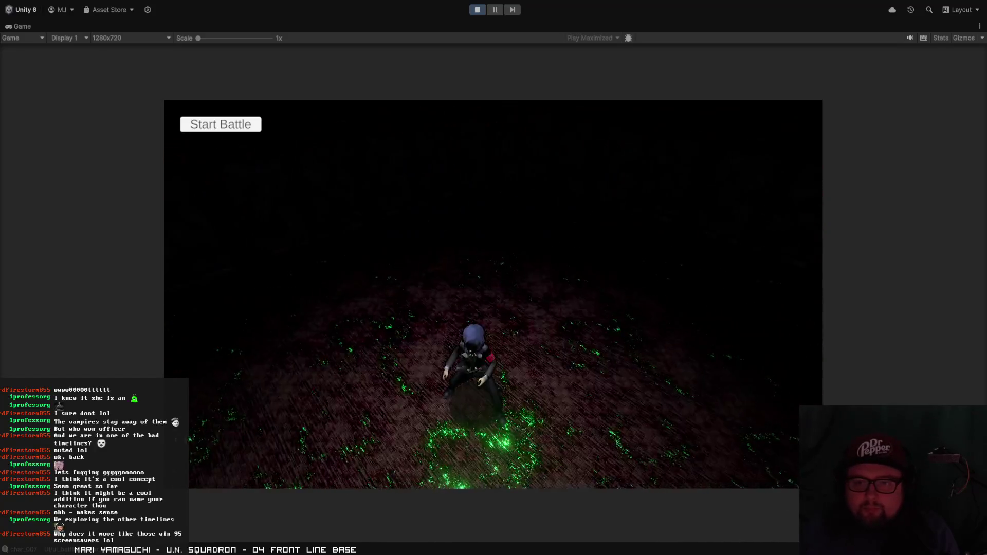
key("a")
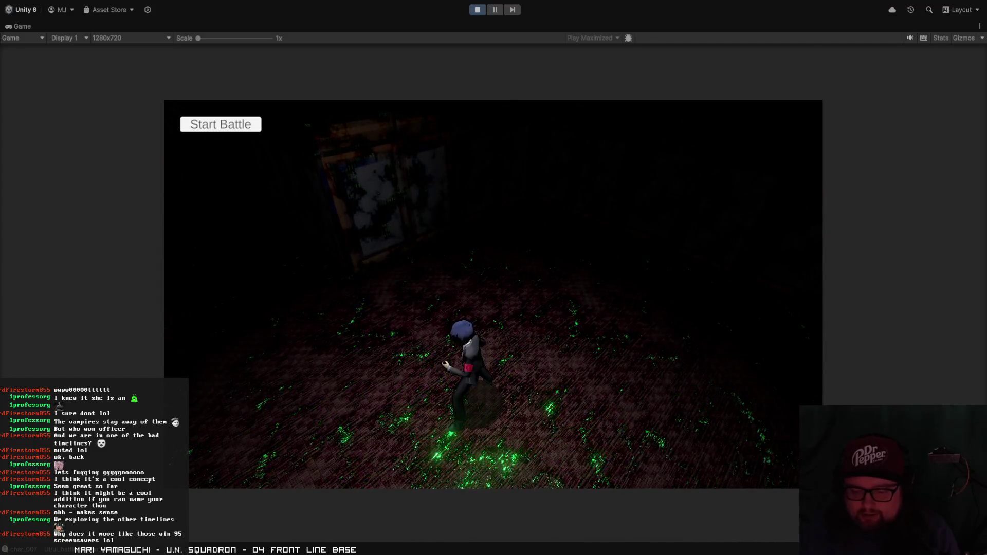
key("Escape")
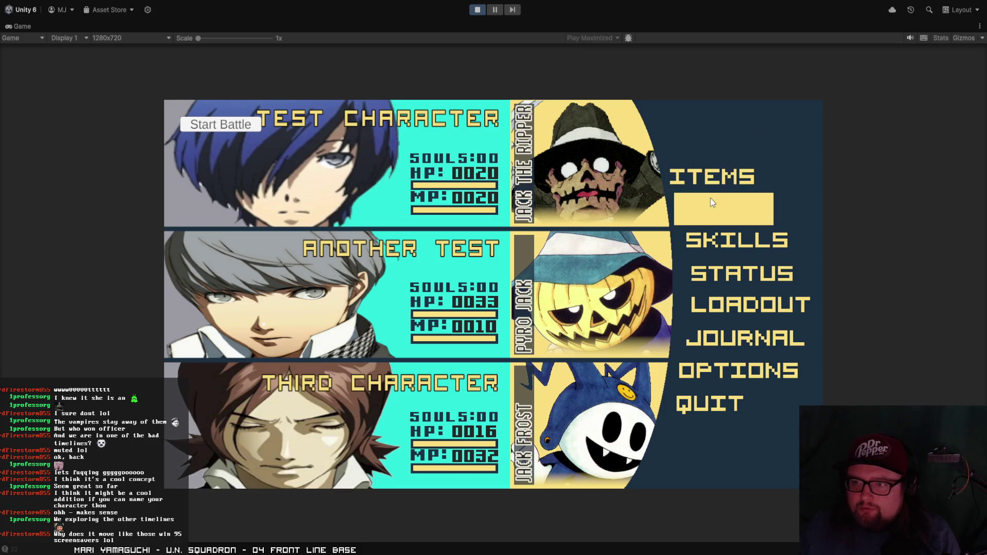
- View the party Status page, then read the Journal page and close it
left_click(762, 286)
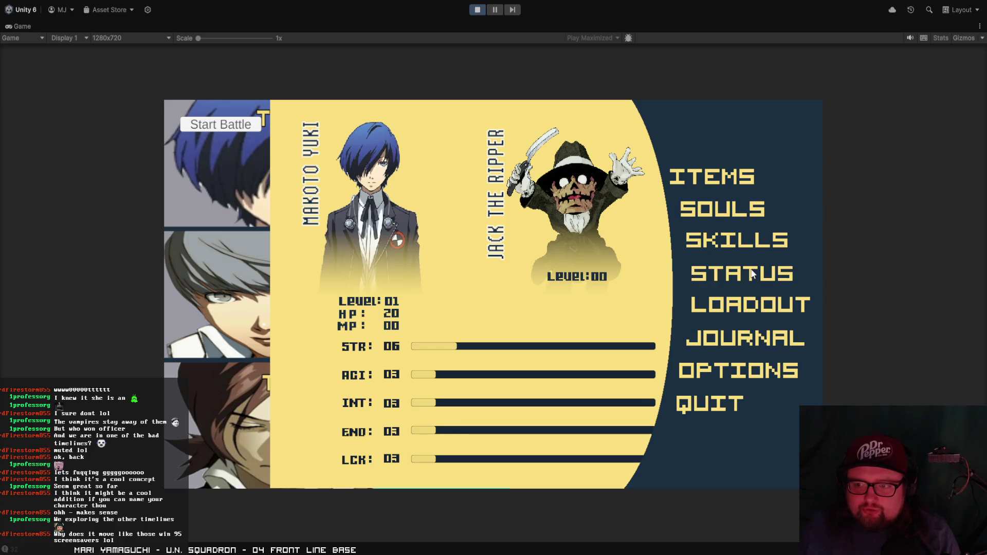
left_click(760, 273)
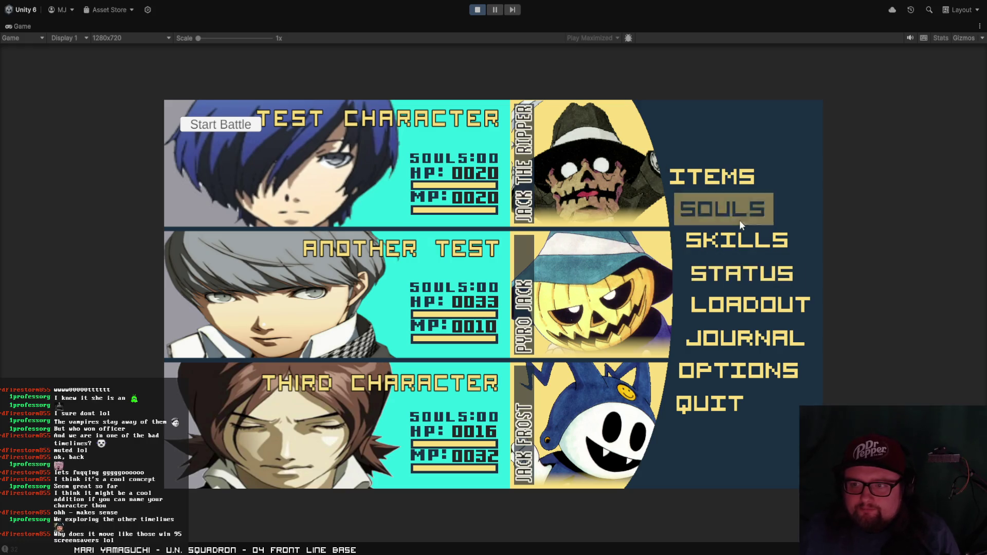
left_click(747, 272)
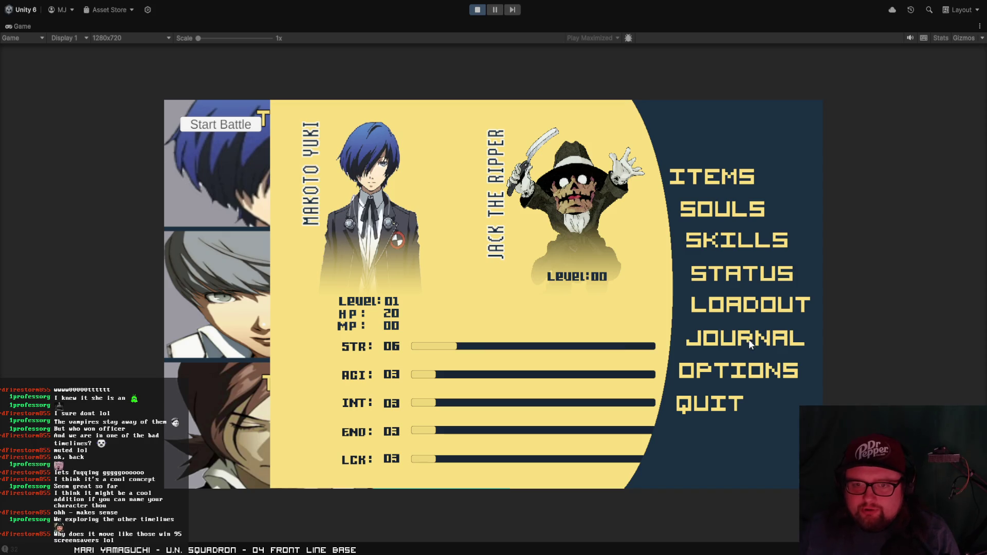
left_click(716, 339)
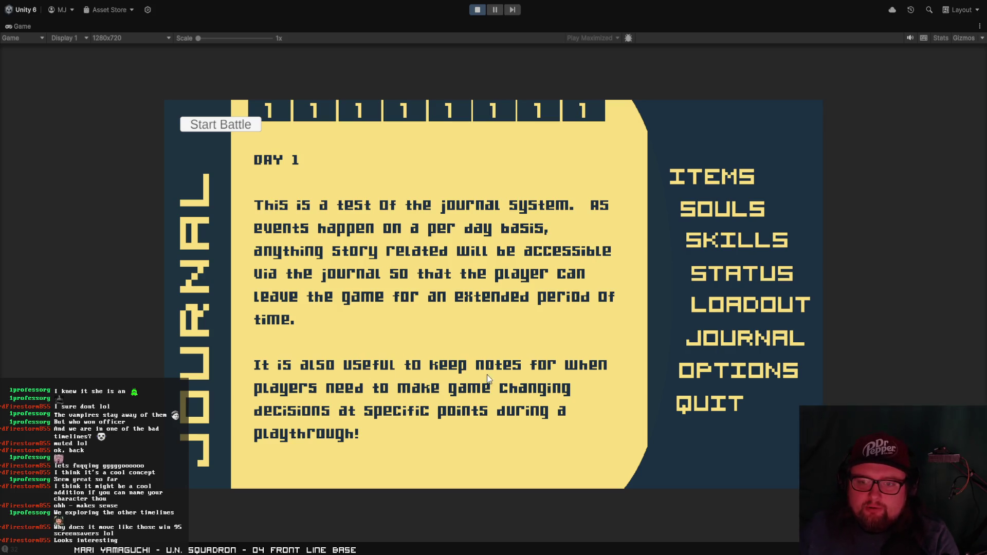
left_click(571, 374)
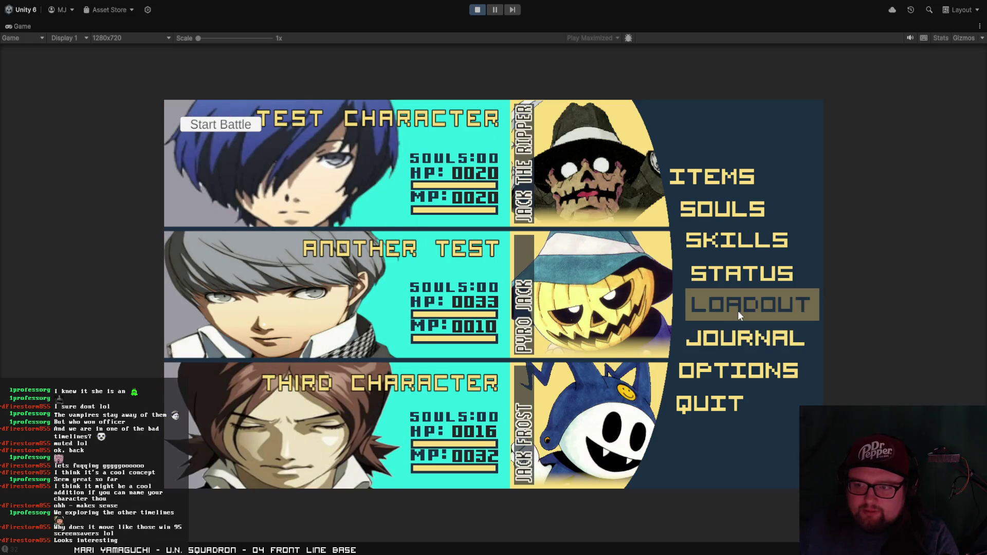
- Check the Items page's potion list, view Makoto Yuki's status, then close the pause menu
left_click(713, 175)
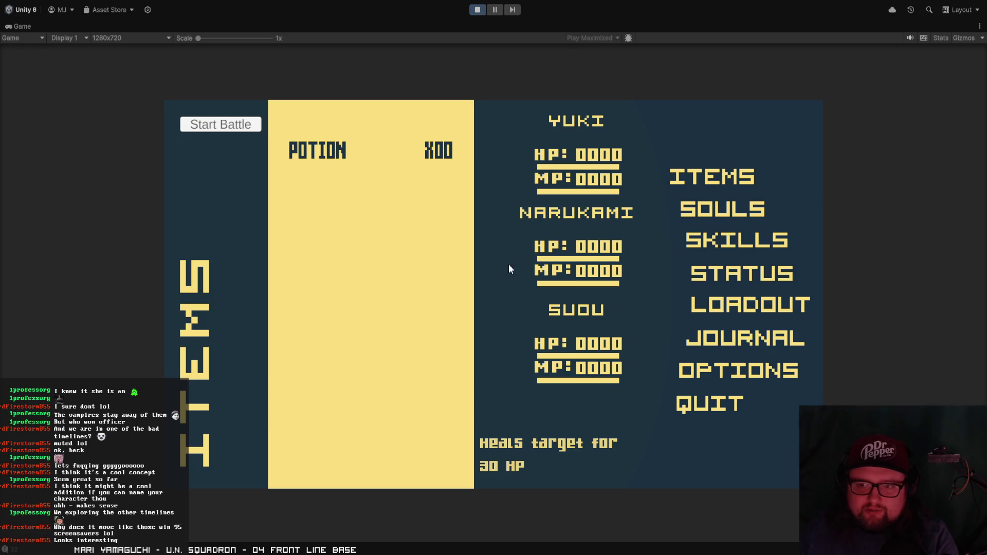
left_click(641, 301)
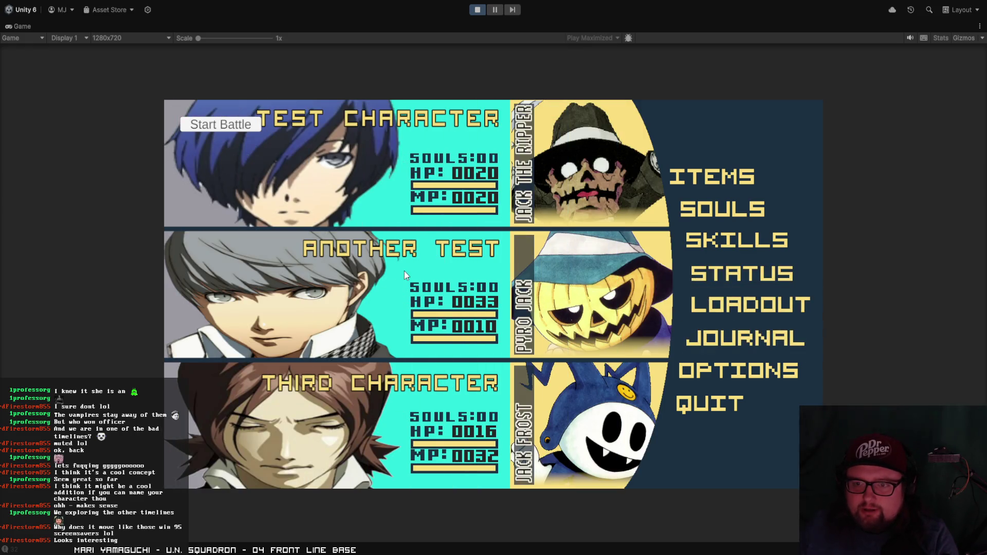
left_click(692, 280)
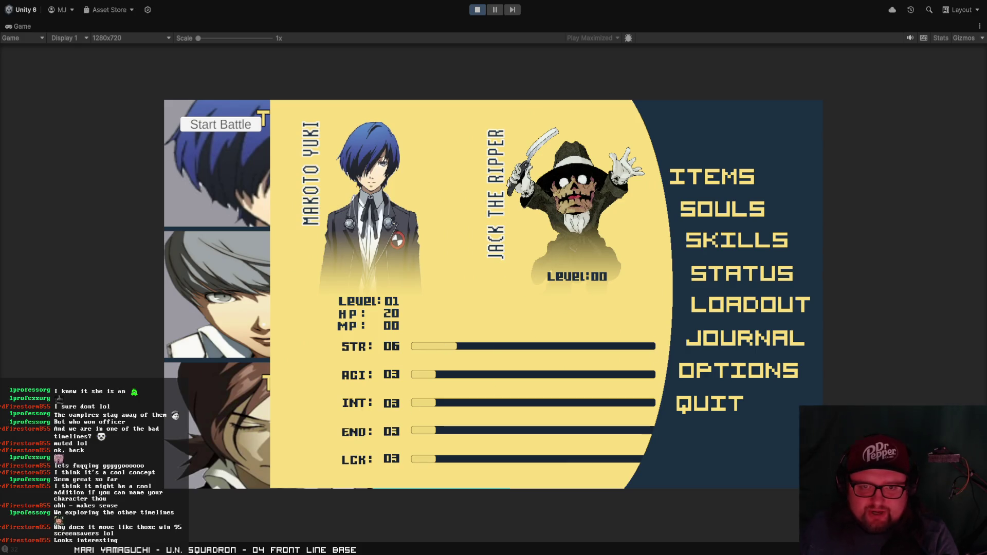
key("Escape")
- Run the character through the corridors into the glowing-eyed smoke ghost to trigger a battle
key("Escape")
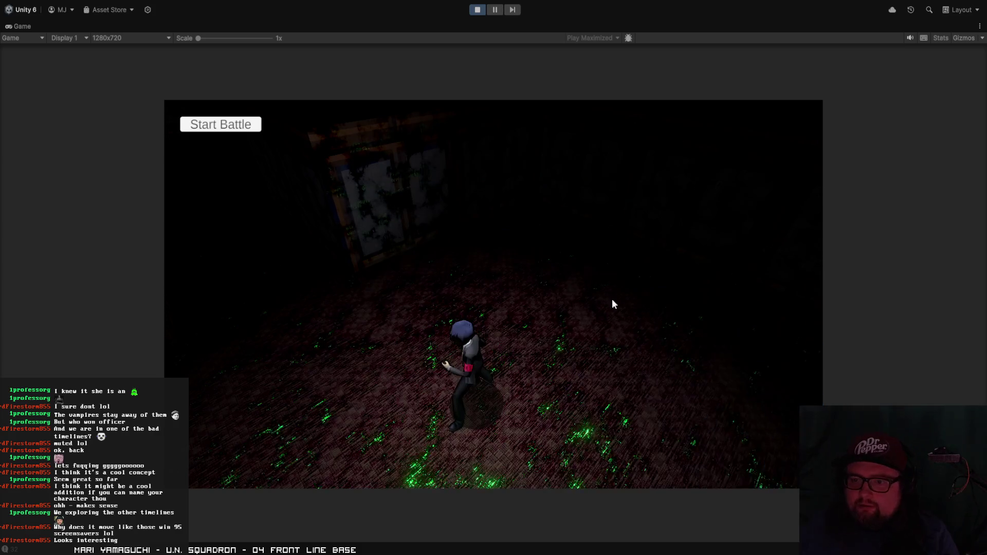
key("Escape")
key("Escape")
key("Escape")
key("Escape")
key("Escape")
key("Escape")
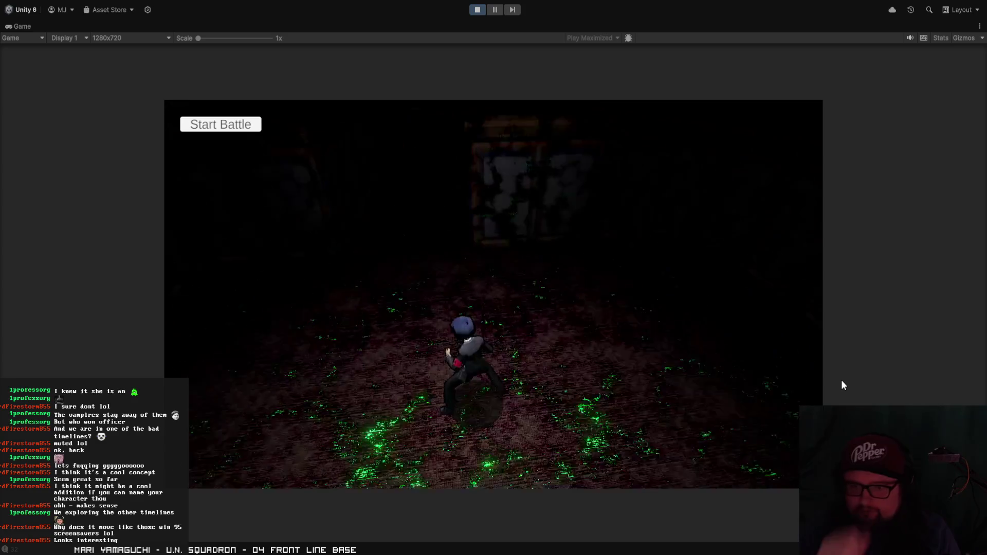
key("w")
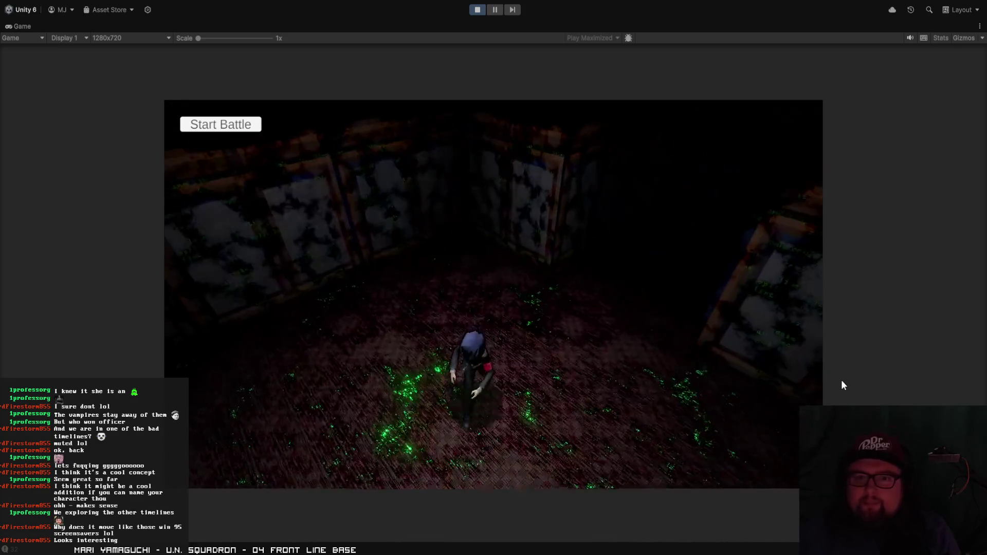
key("w")
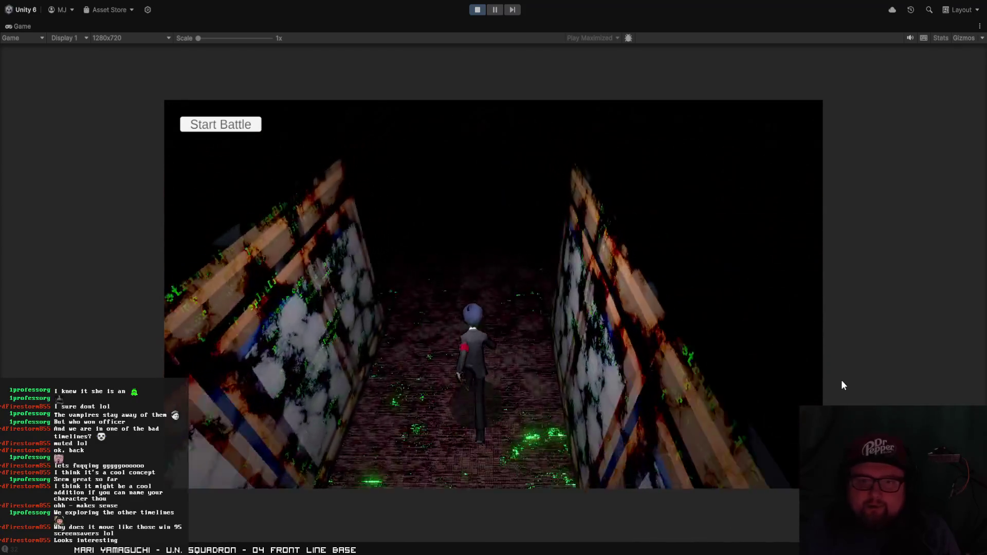
key("a")
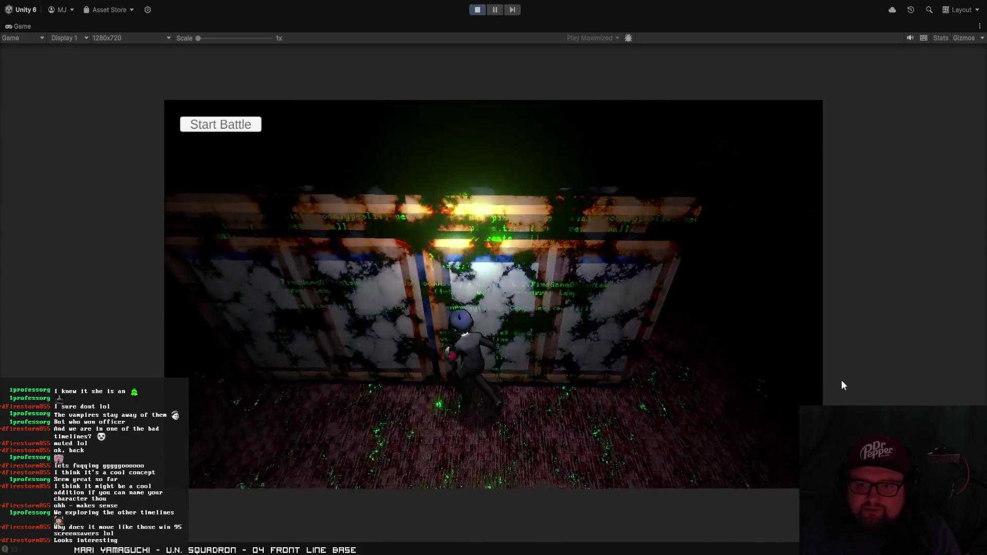
key("d")
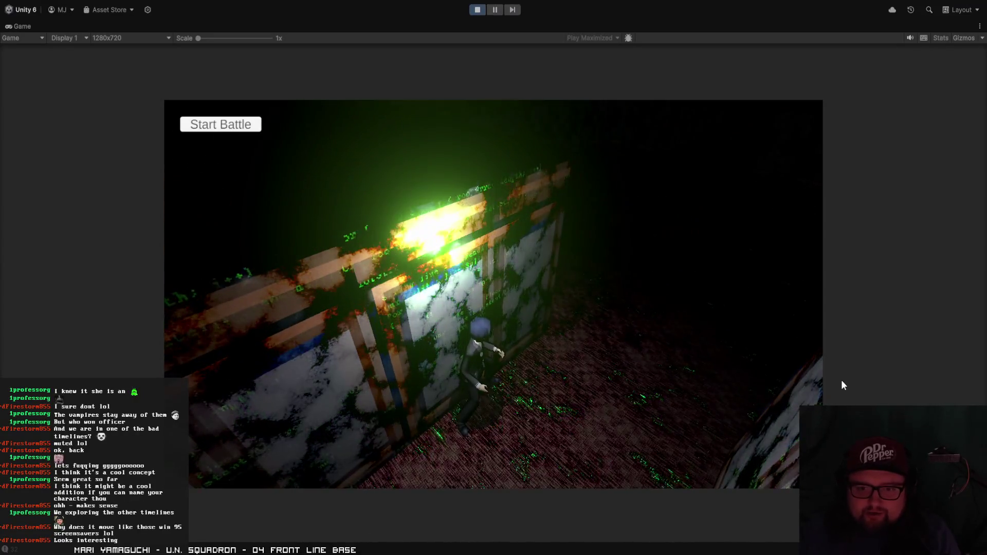
key("a")
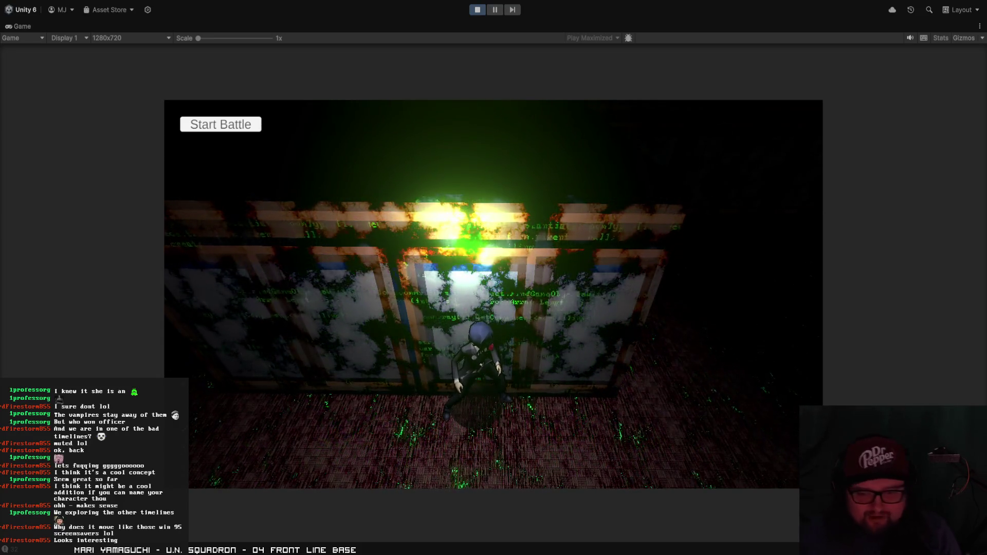
key("w")
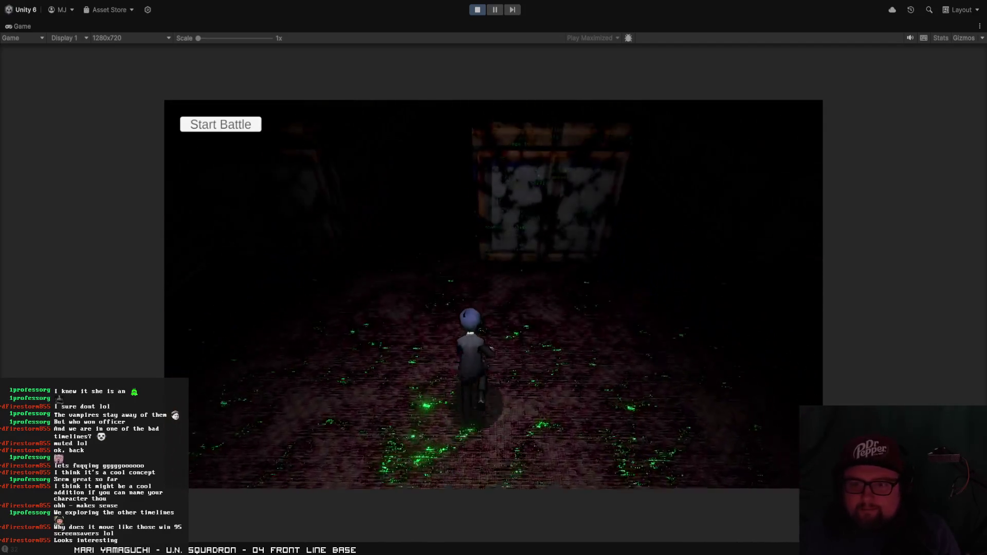
key("d")
key("w")
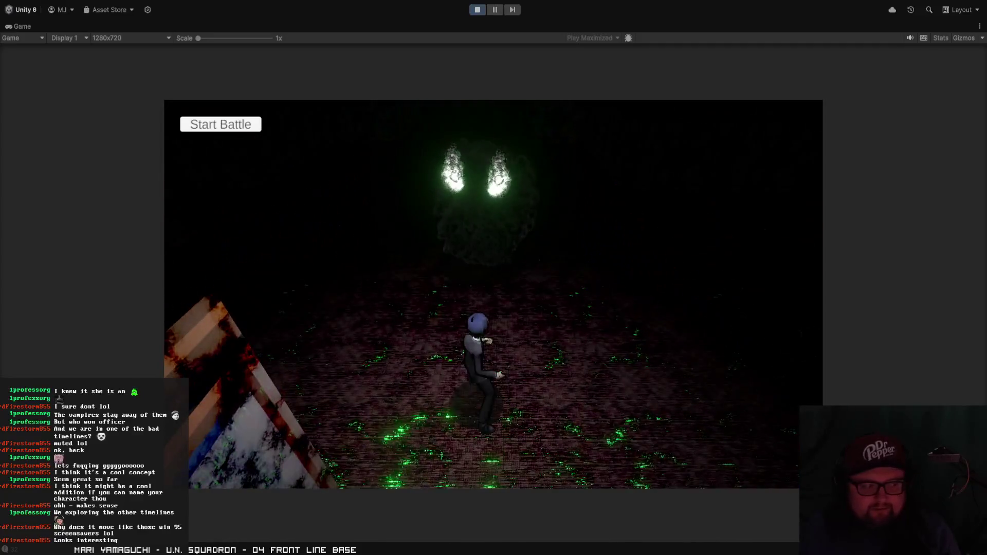
key("a")
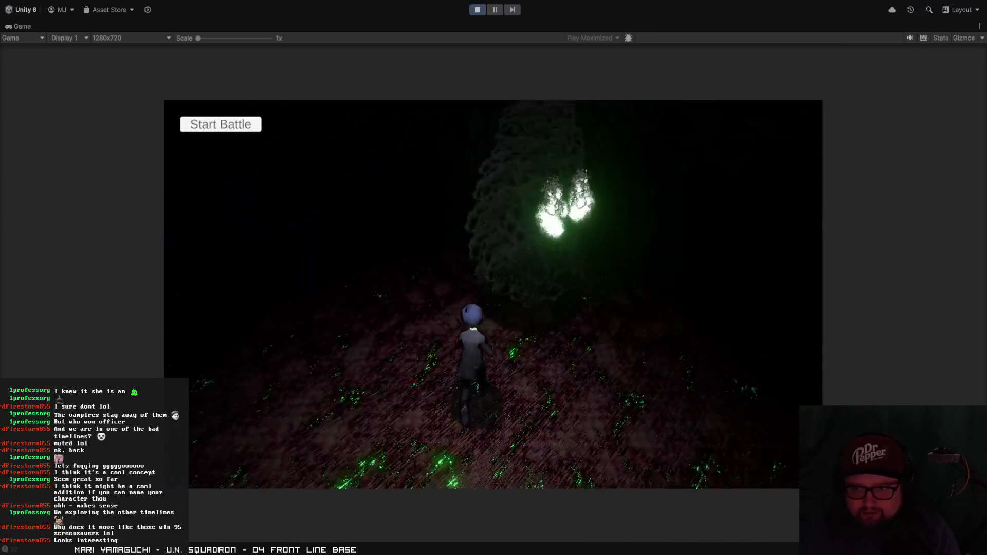
key("d")
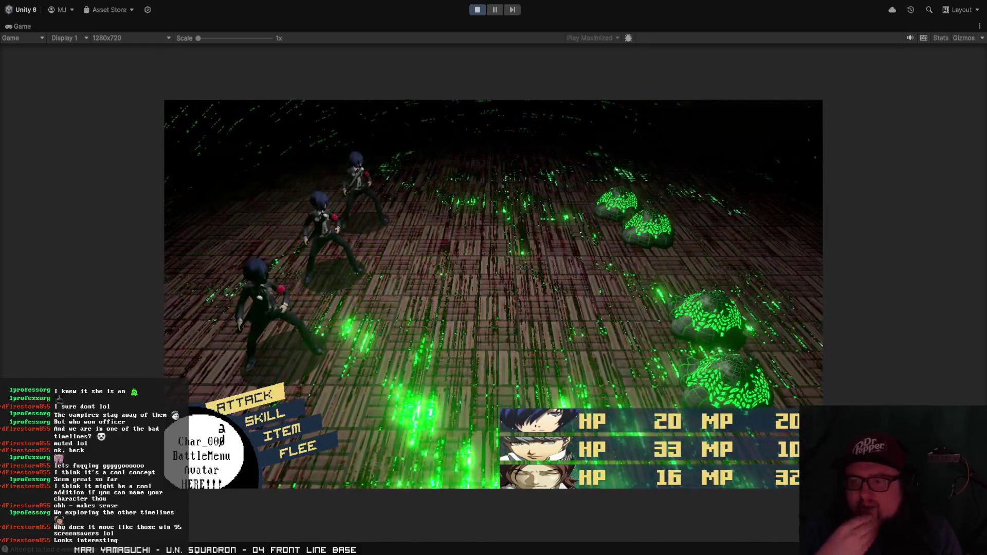
- Move the battle command selection down from Attack to Skill
key("Down")
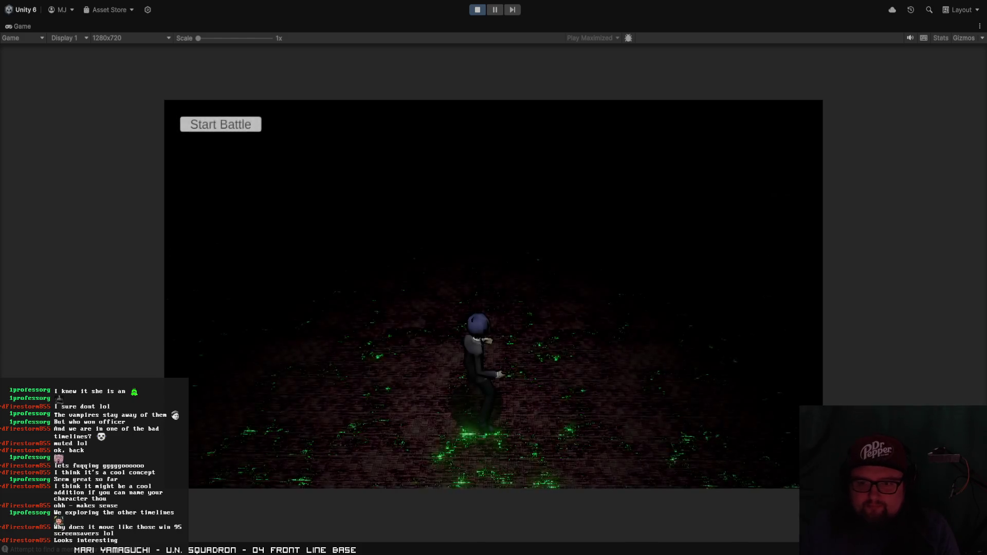
- Run the character along the walled dungeon corridors after the battle
key("w")
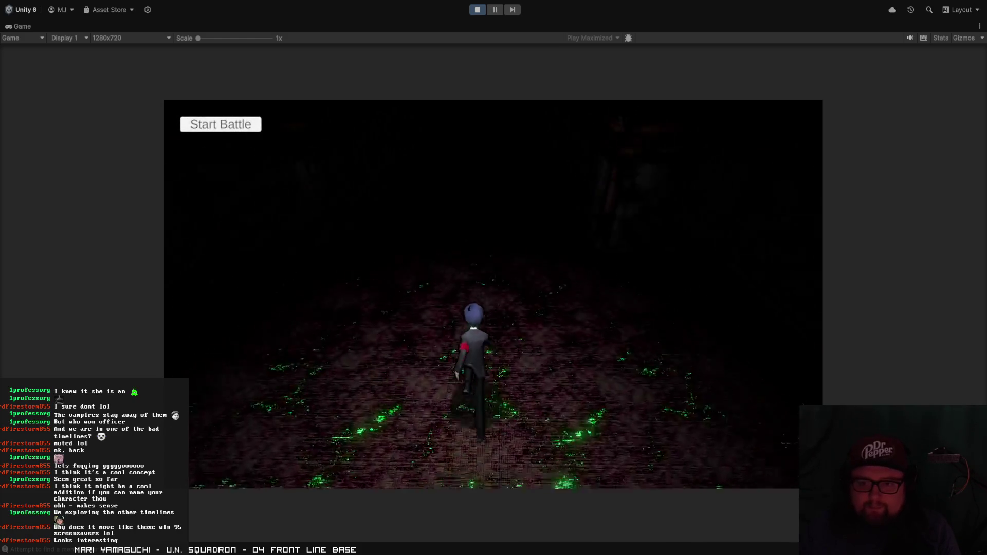
key("s")
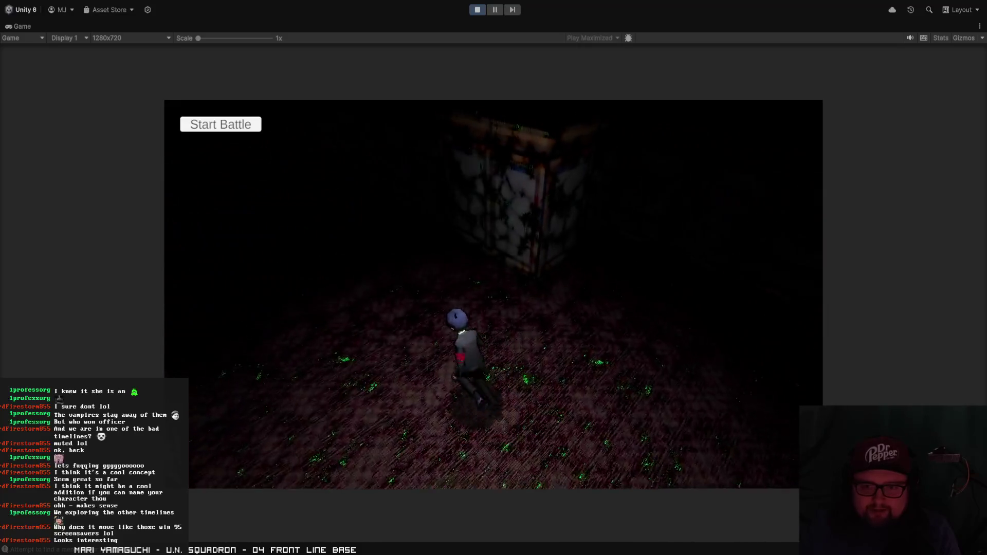
key("w")
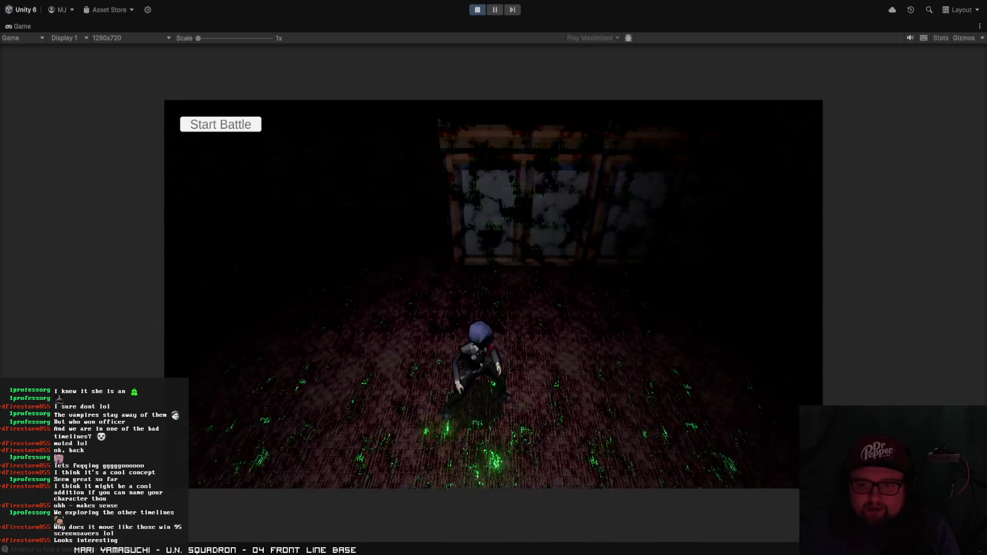
key("a")
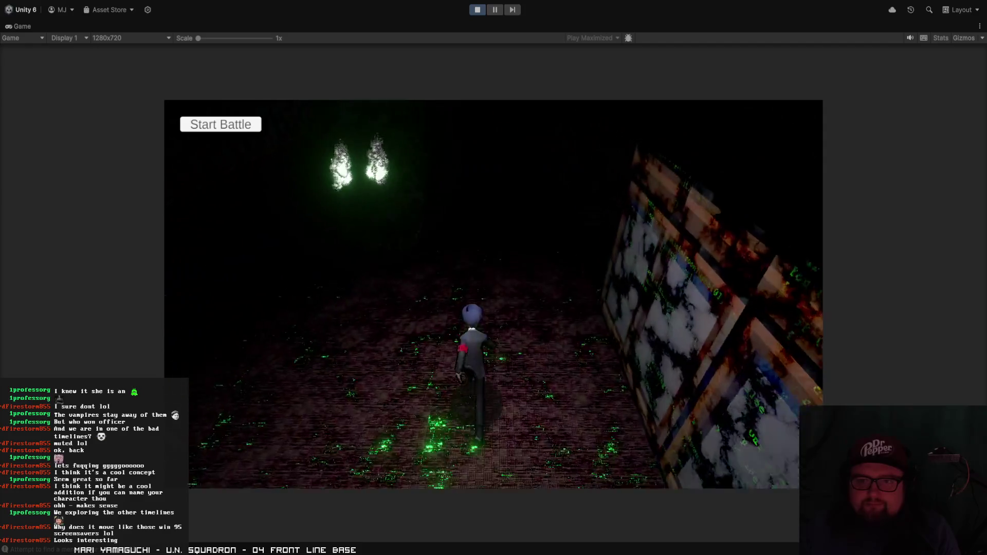
key("w")
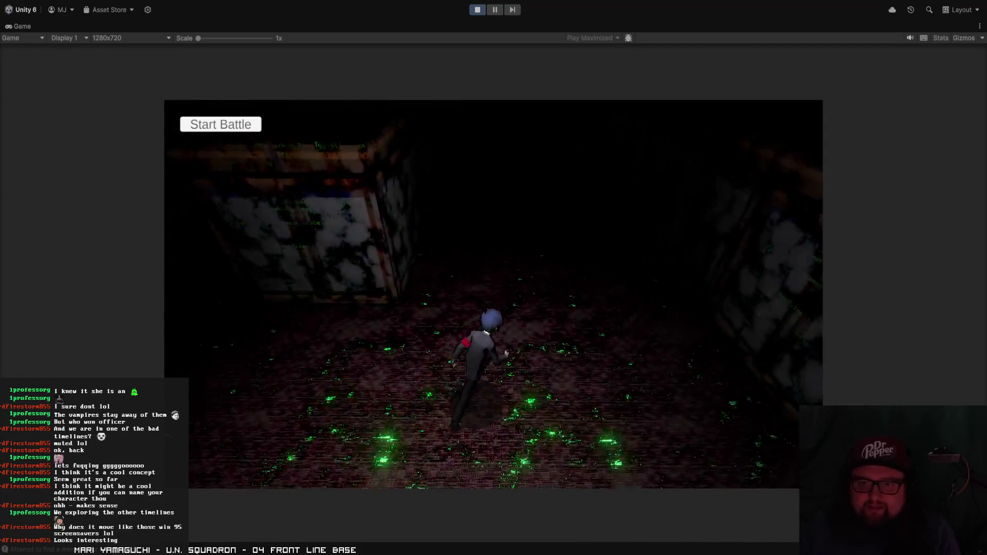
key("d")
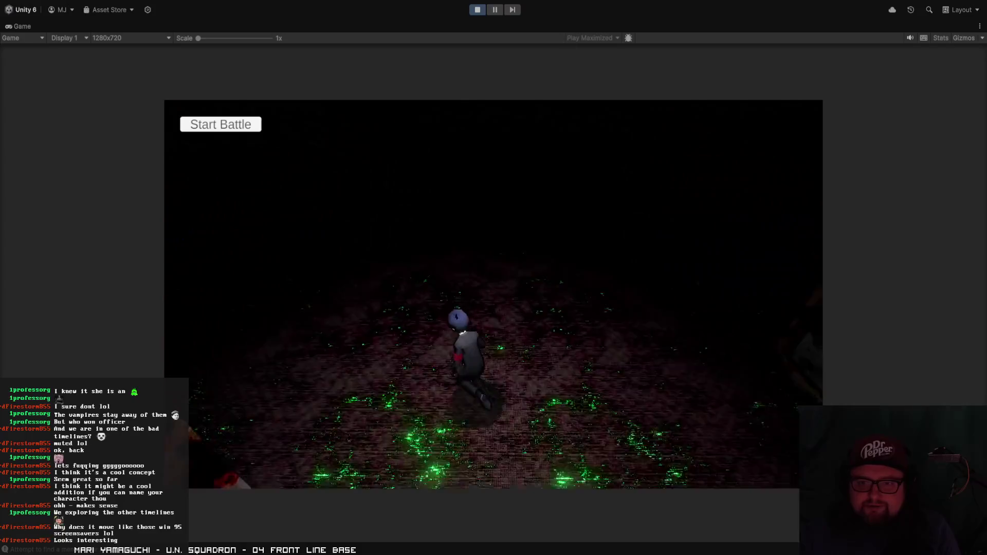
key("w")
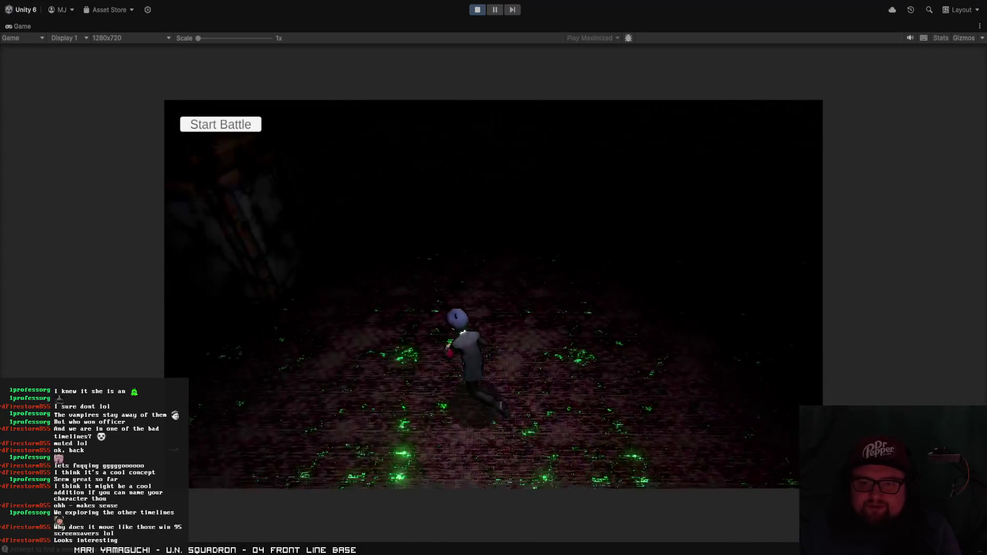
- Follow the last corridor to its end and turn right into the open dark room
key("w")
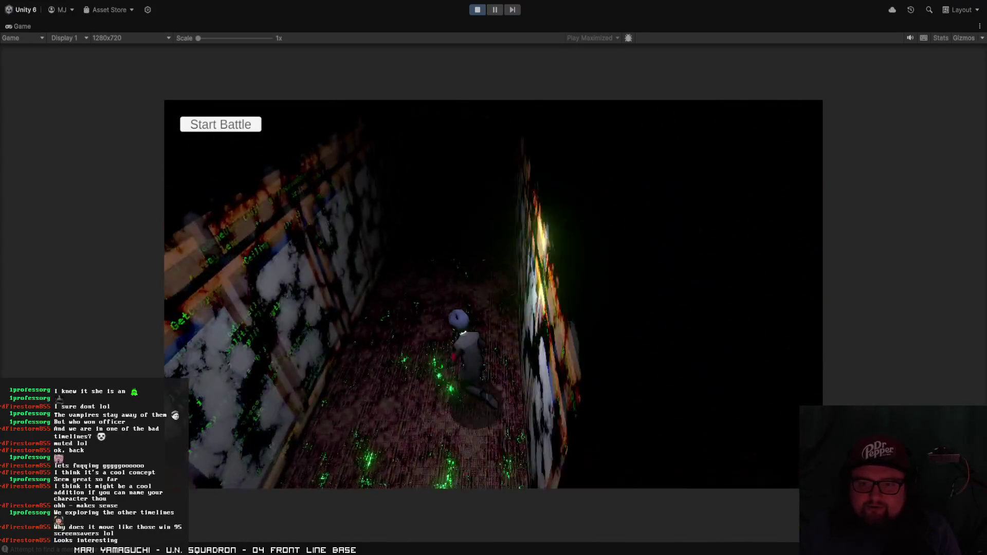
key("a")
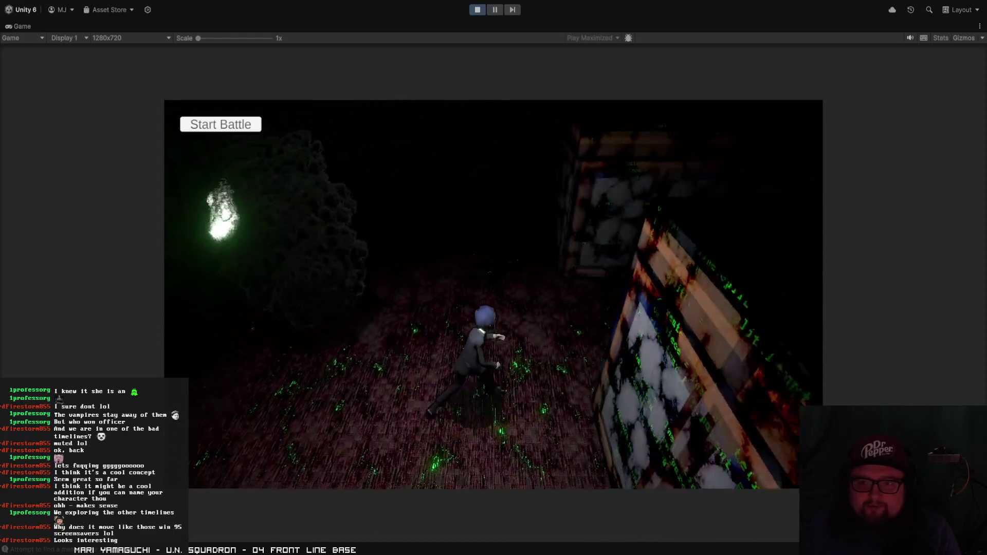
key("w")
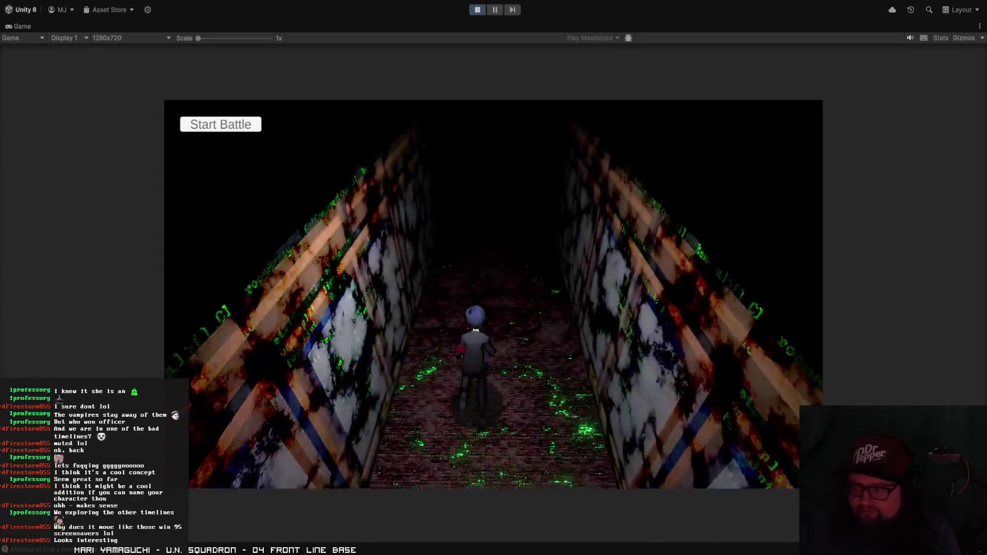
key("d")
key("w")
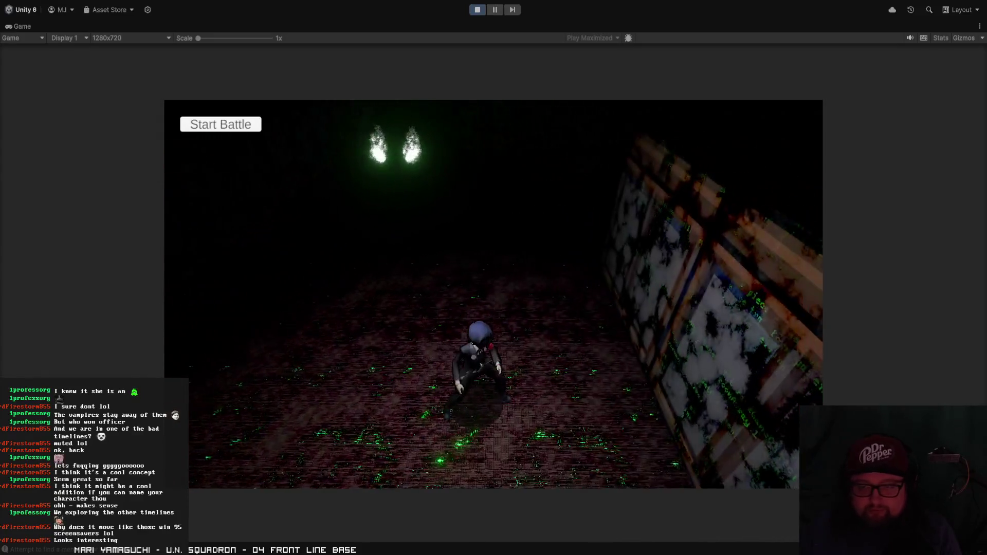
key("d")
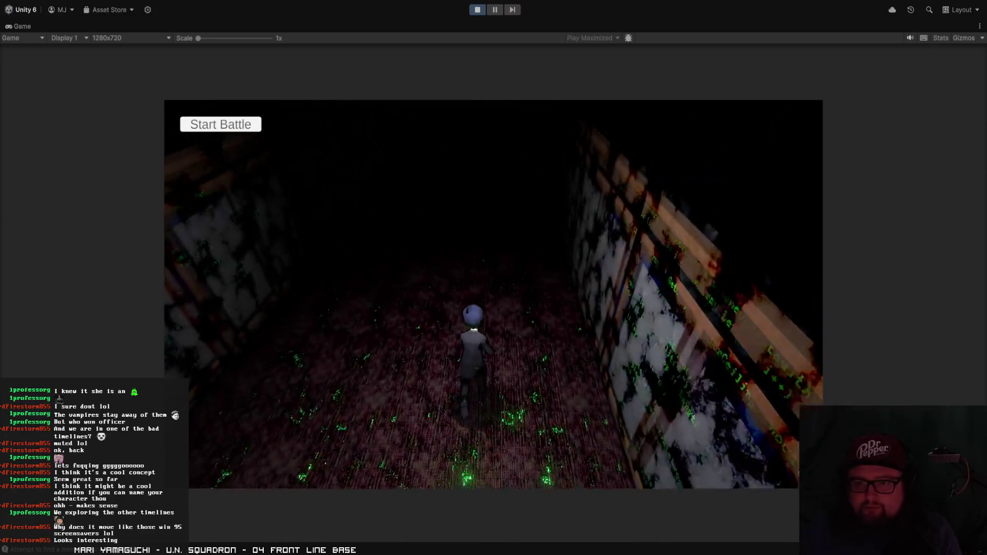
key("d")
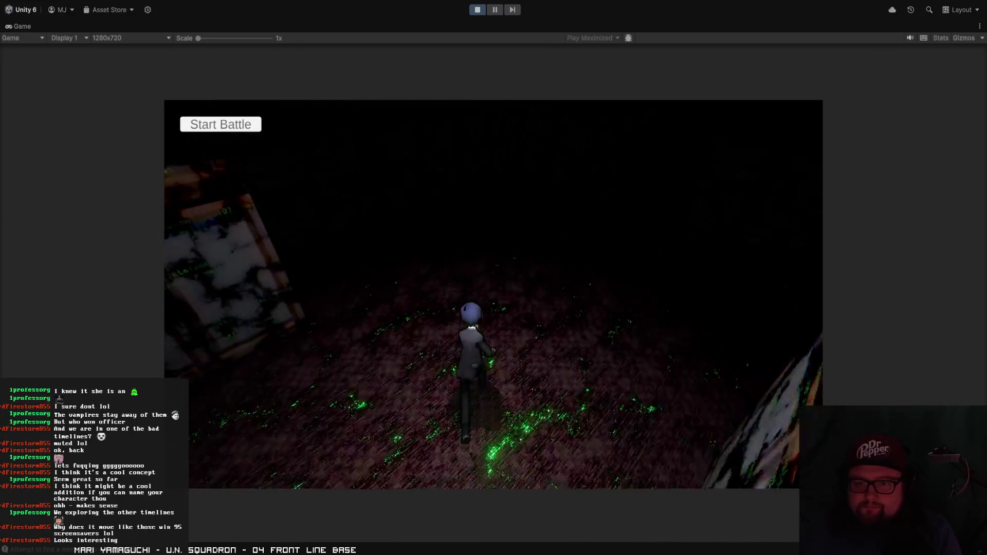